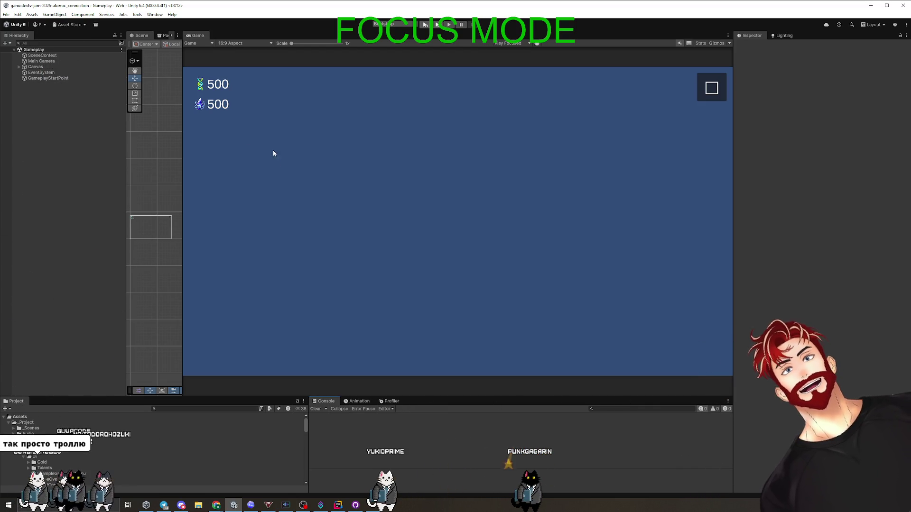
Step: Open Package Manager from the Window menu after browsing its submenus
left_click(155, 14)
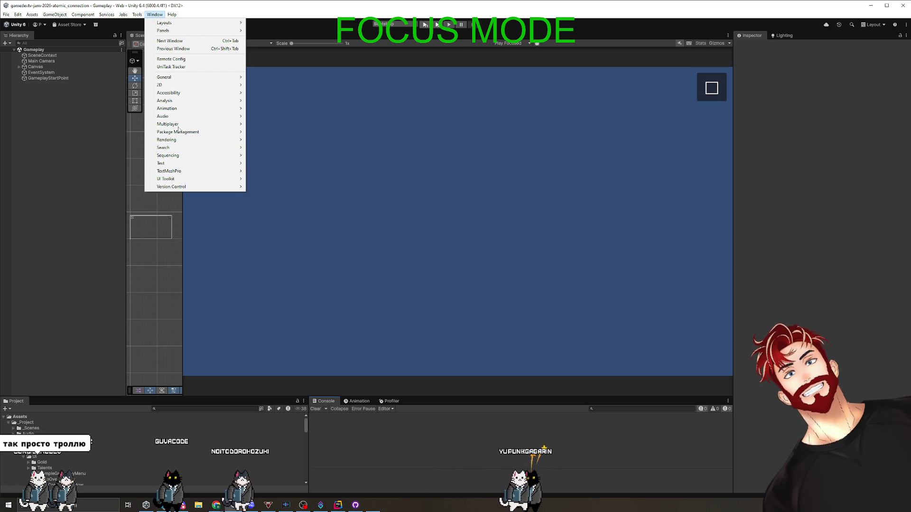
left_click(143, 14)
left_click(143, 14)
mouse_move(155, 15)
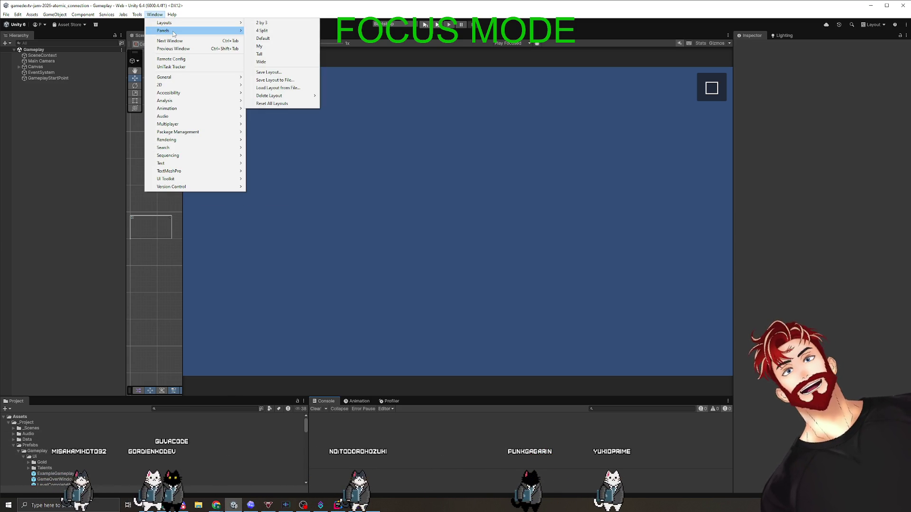
mouse_move(173, 32)
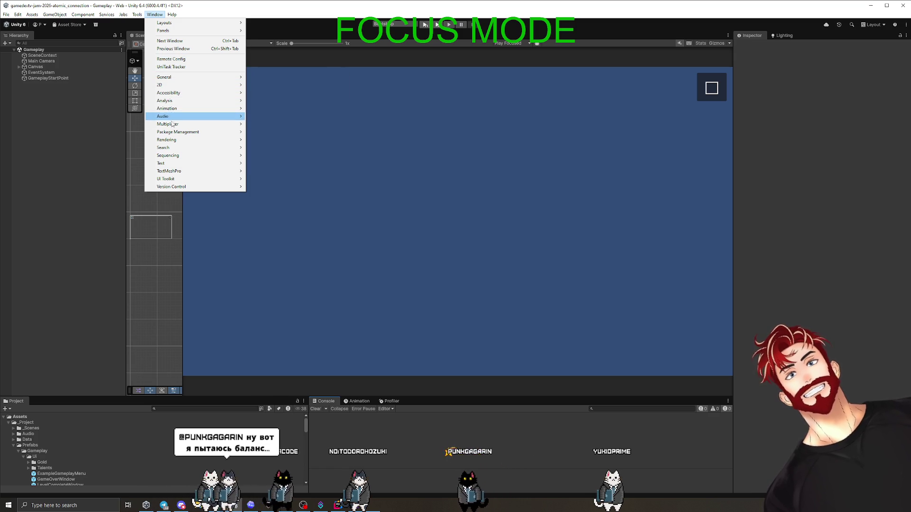
left_click(77, 164)
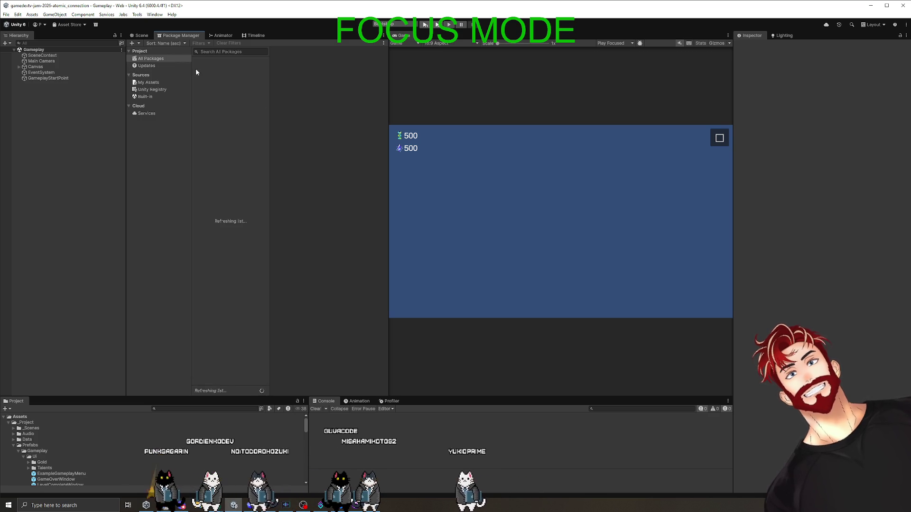
Step: Widen the Package Manager panel and list, search 'book', and clear the empty result
left_click_drag(388, 143, 470, 142)
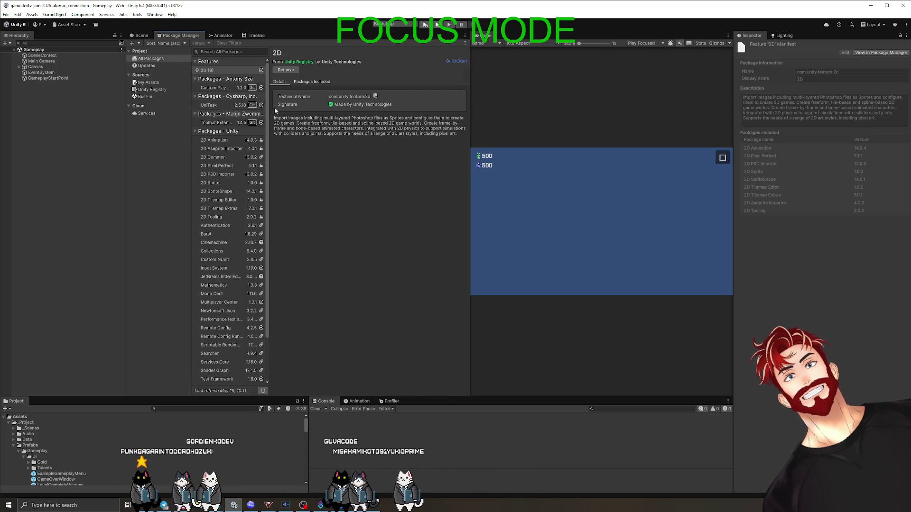
left_click_drag(270, 155, 355, 154)
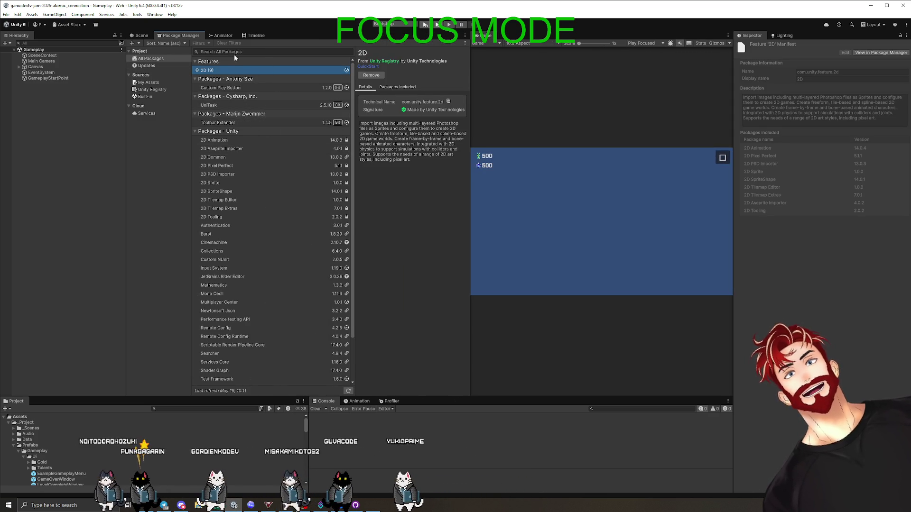
left_click(234, 53)
type("bo")
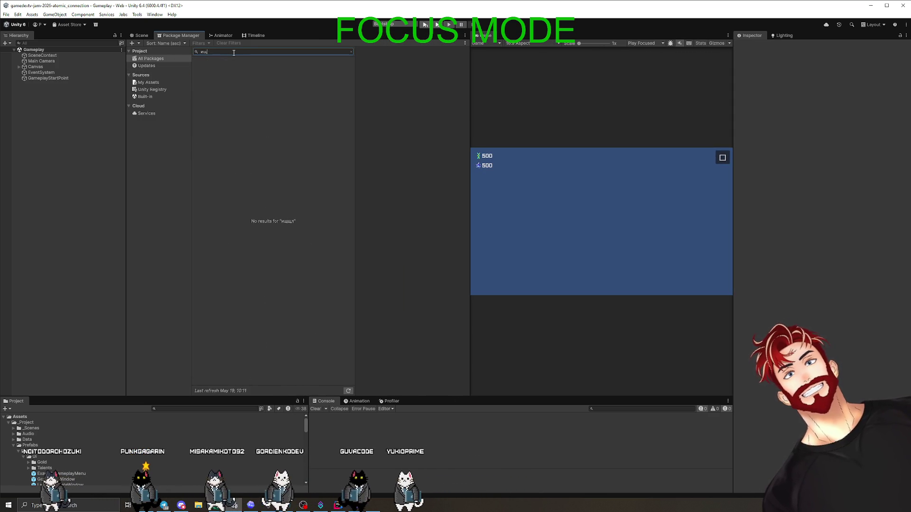
type("ok")
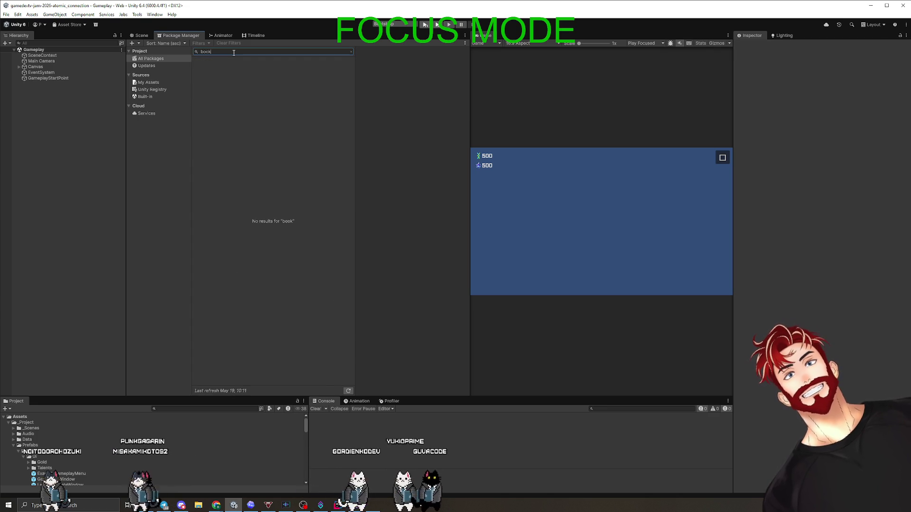
key("BackSpace")
key("BackSpace")
key("BackSpace")
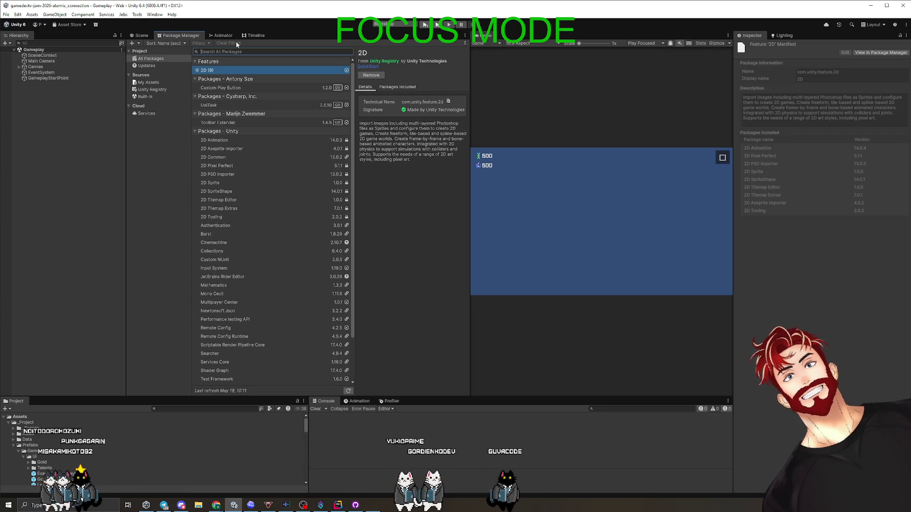
key("alt+Tab")
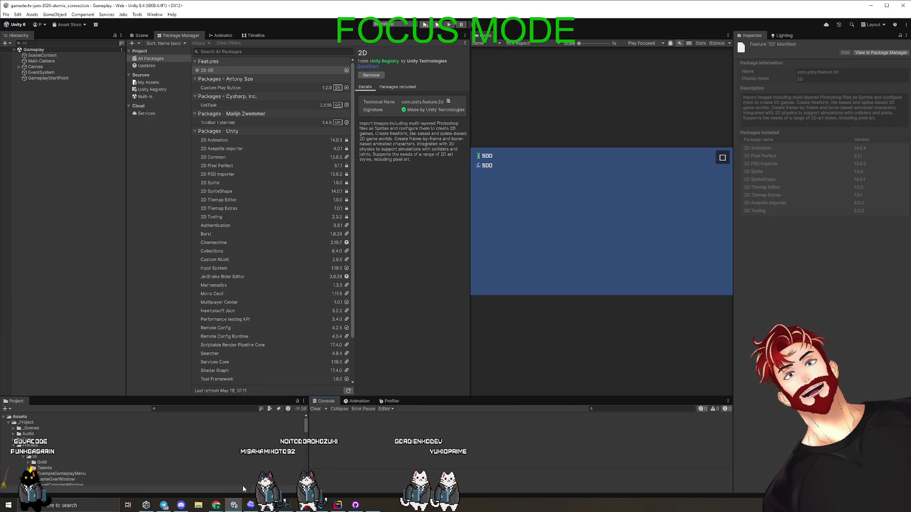
Step: Bring up Unity Hub's Projects list from its taskbar icon
left_click(146, 505)
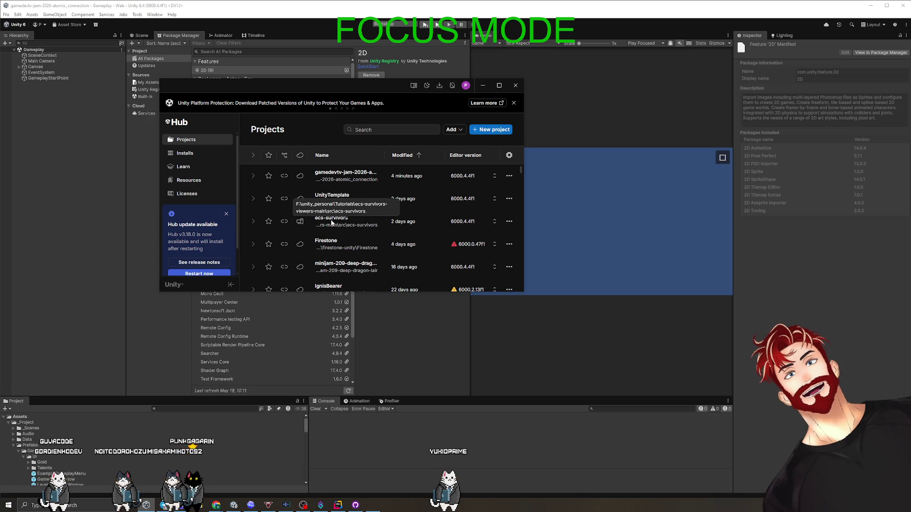
Step: Open the minijam-209 deep dragon project and dismiss the Recovering Scene Backups prompt
left_click(335, 274)
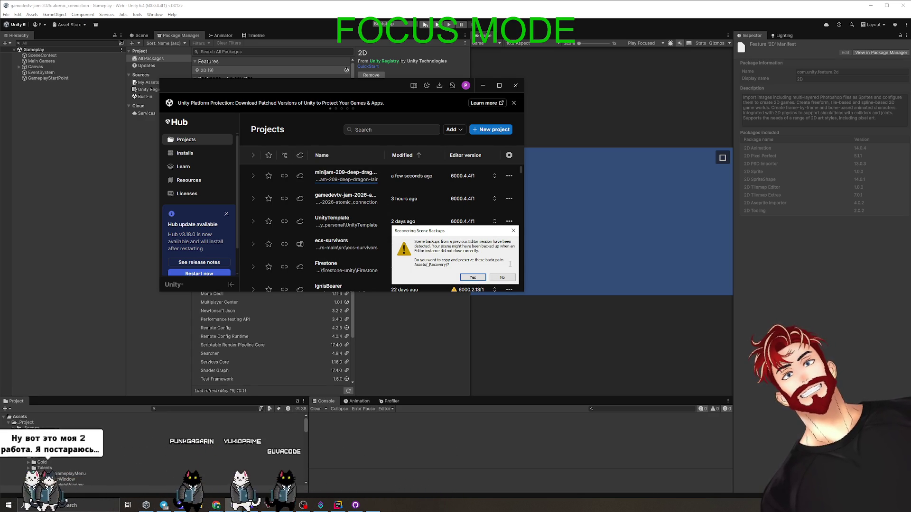
left_click(470, 278)
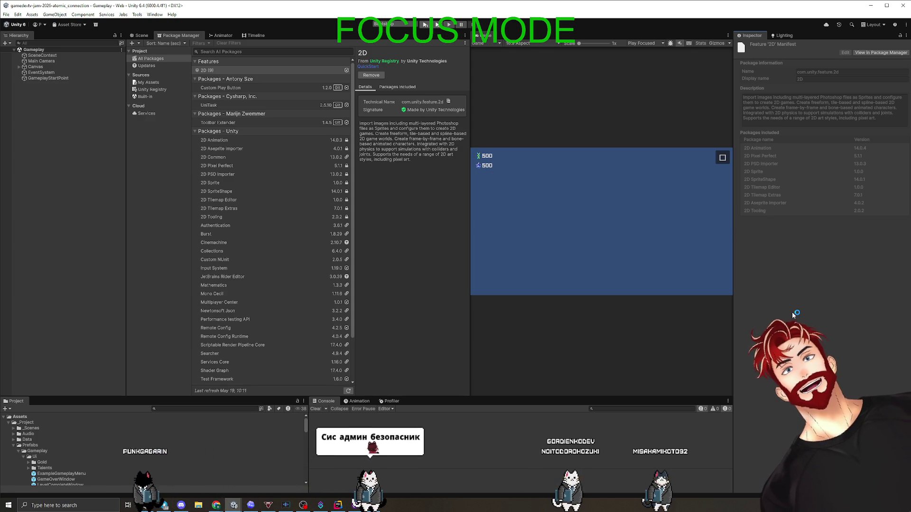
left_click(95, 239)
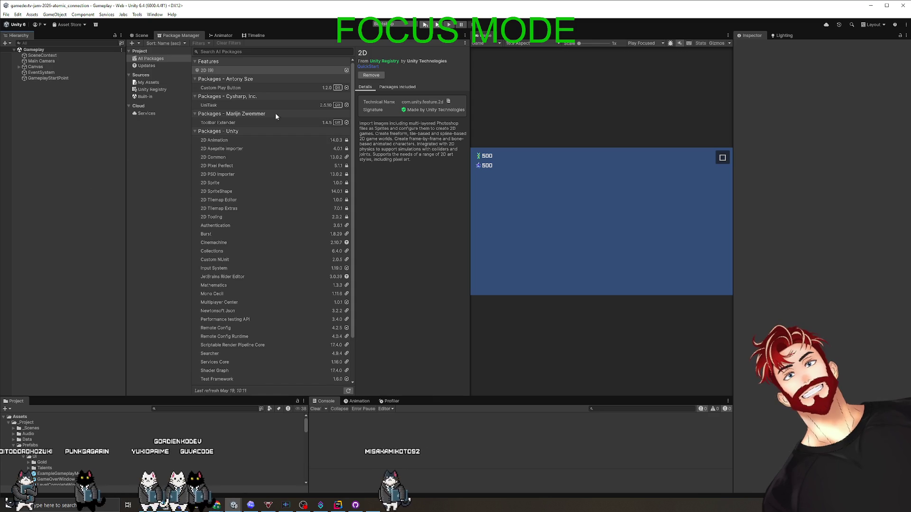
left_click(230, 52)
type("b")
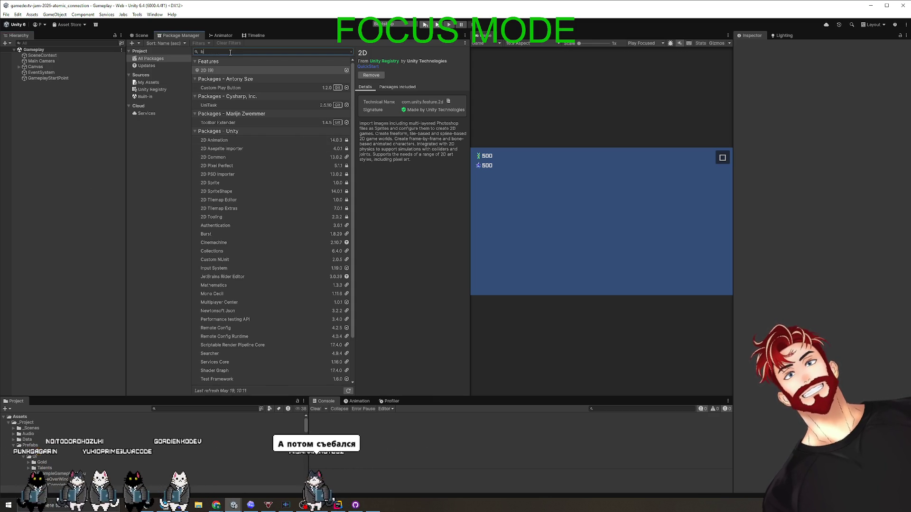
type("ookboo")
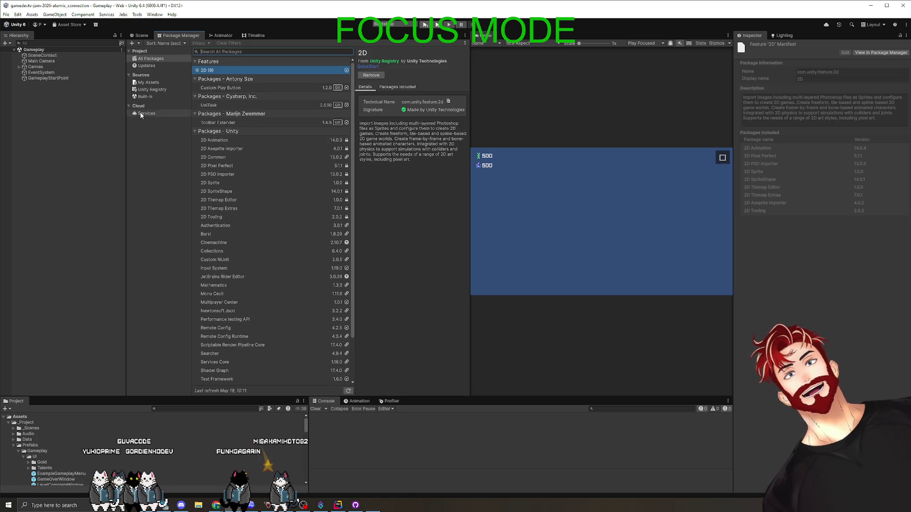
left_click(149, 82)
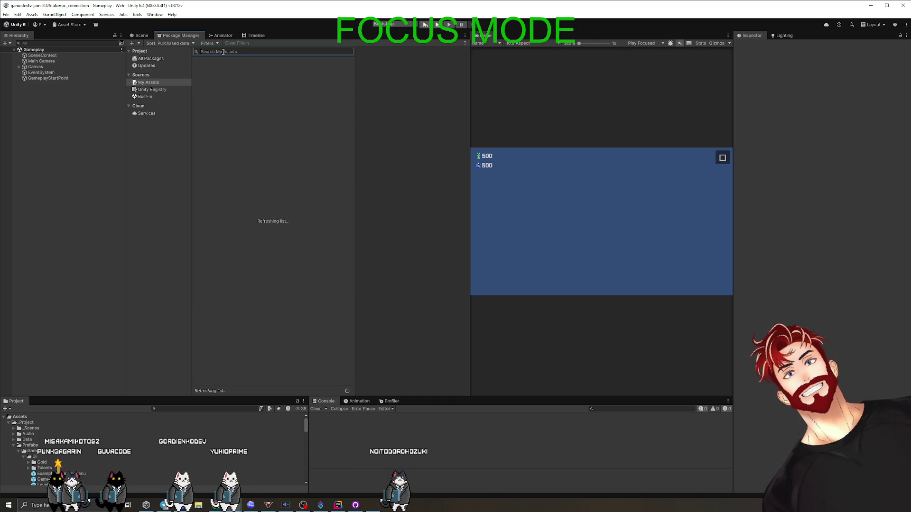
left_click(223, 52)
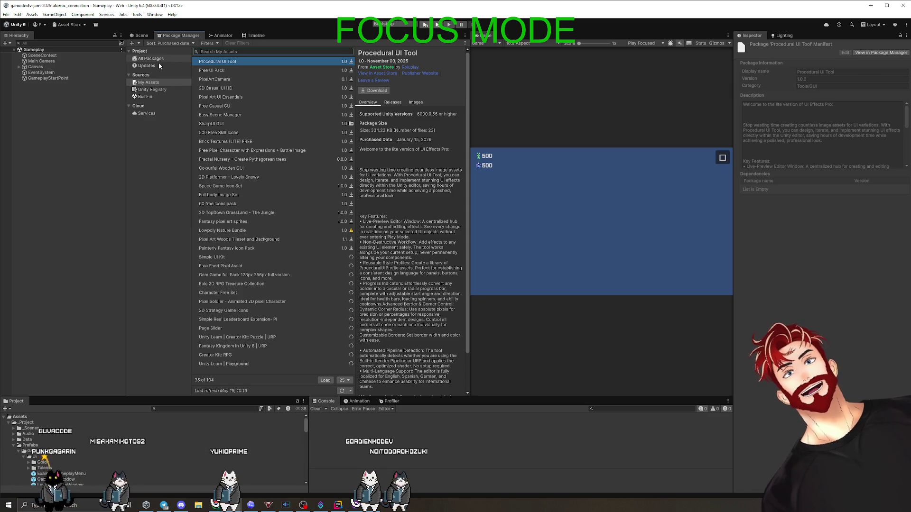
left_click(155, 61)
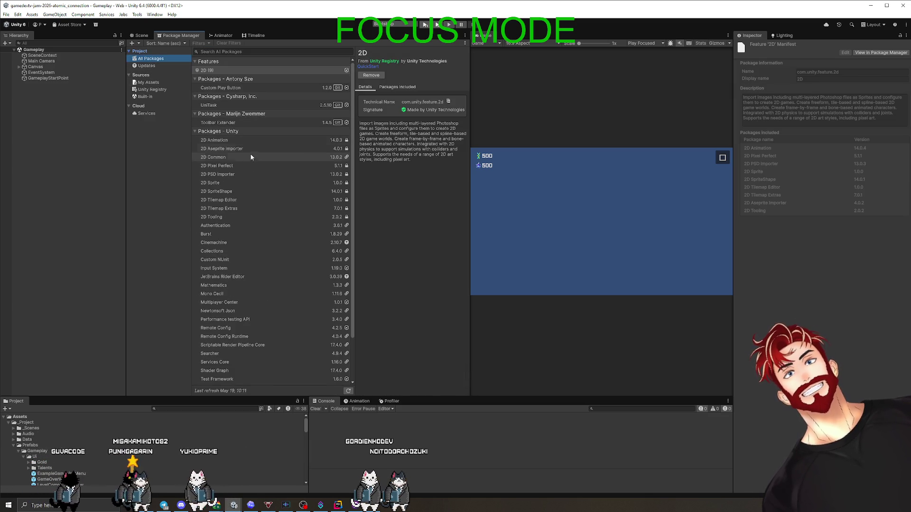
left_click(217, 70)
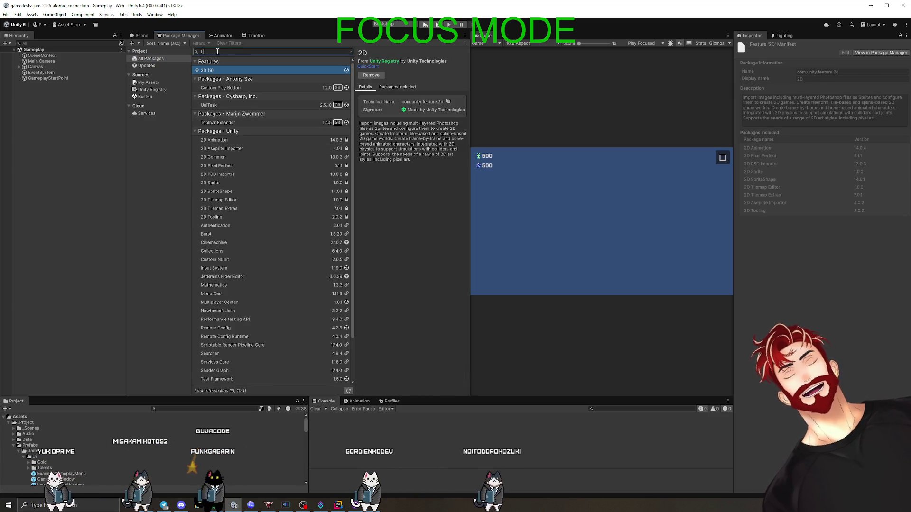
type("book")
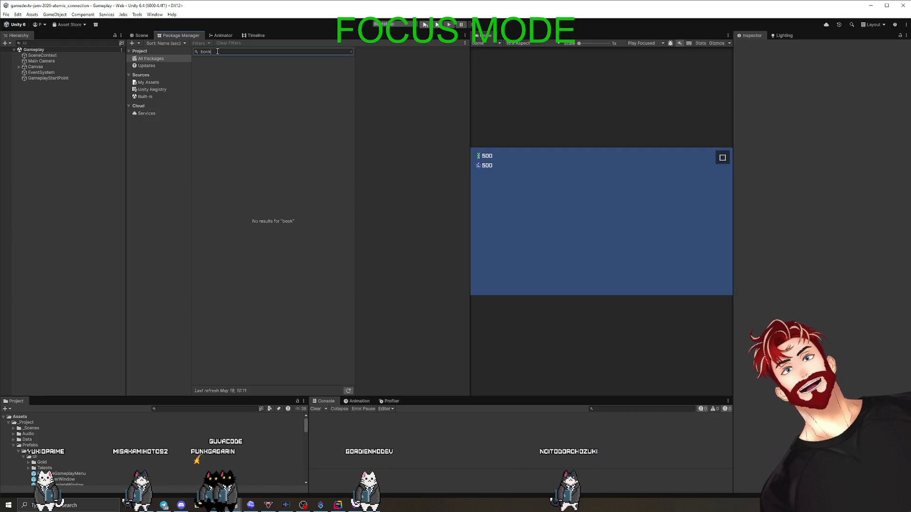
key("BackSpace")
key("BackSpace")
key("BackSpace")
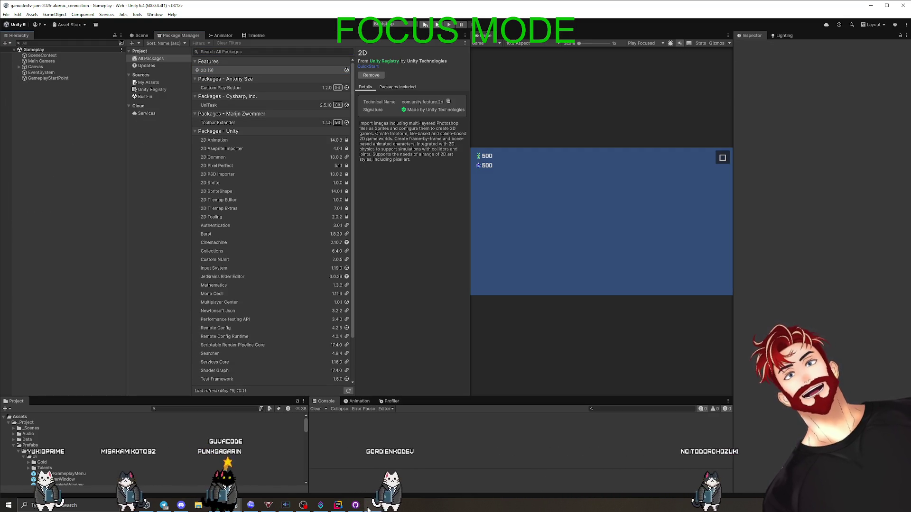
mouse_move(372, 506)
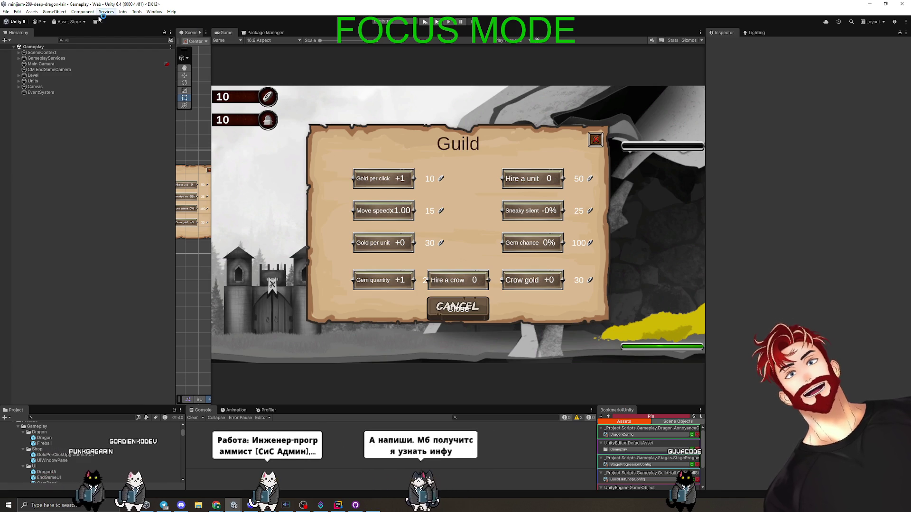
Step: Resize the panels, search 'book', and select Bookmark4Unity's Installed From git URL
left_click_drag(208, 102, 366, 105)
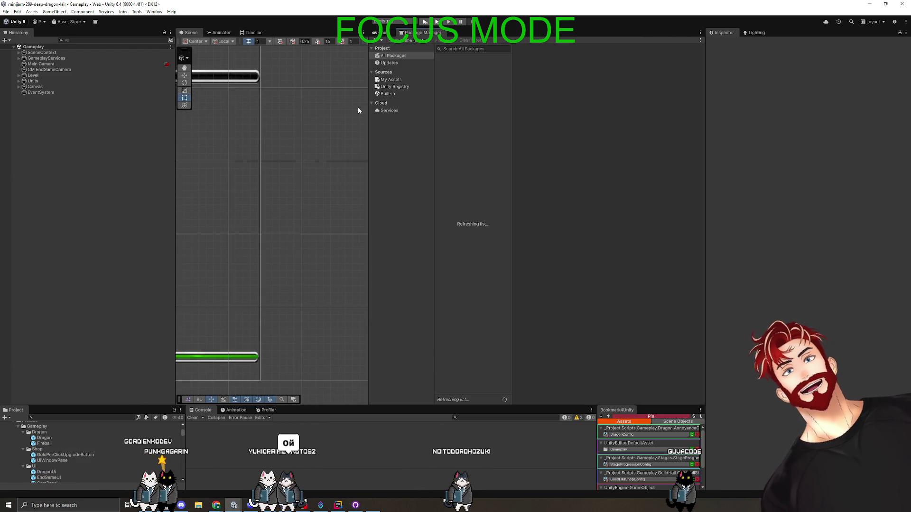
left_click_drag(368, 113, 216, 98)
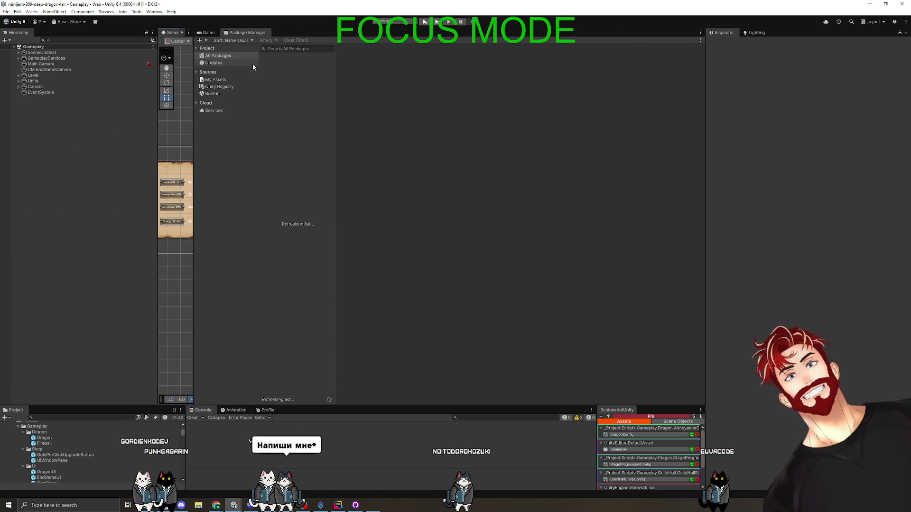
type("book")
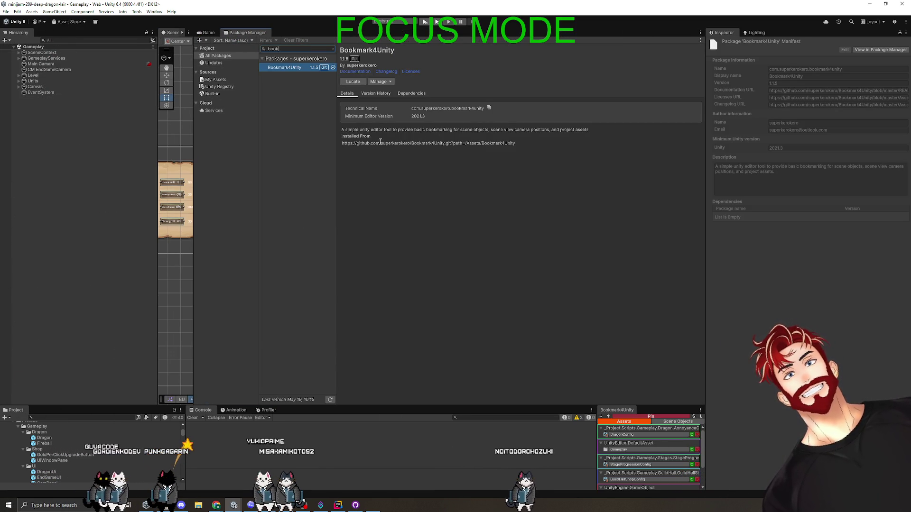
left_click_drag(337, 142, 447, 138)
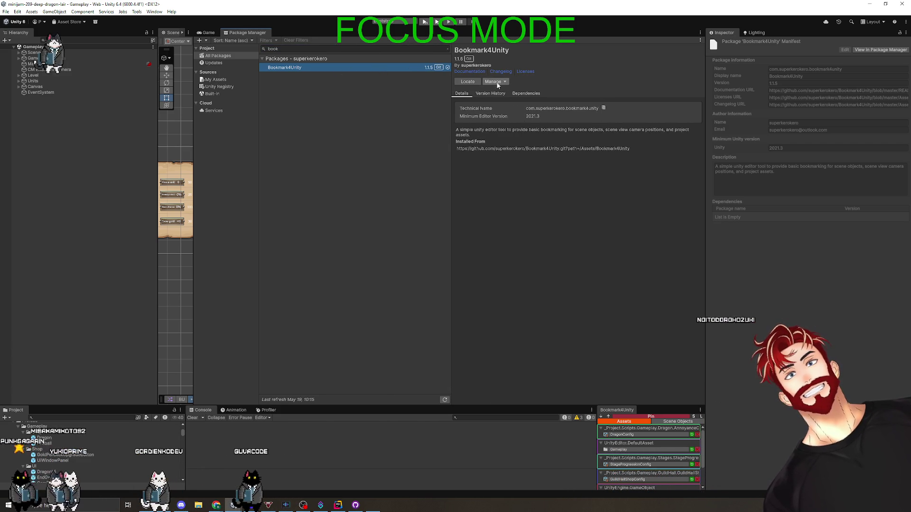
left_click_drag(635, 148, 443, 150)
key("ctrl+c")
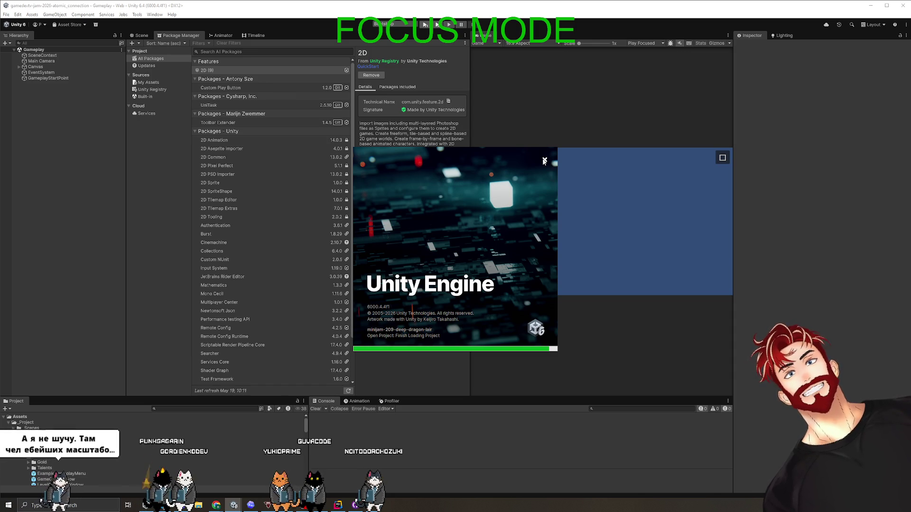
Step: Install a package from git URL using the pasted Bookmark4Unity repository URL
mouse_move(234, 504)
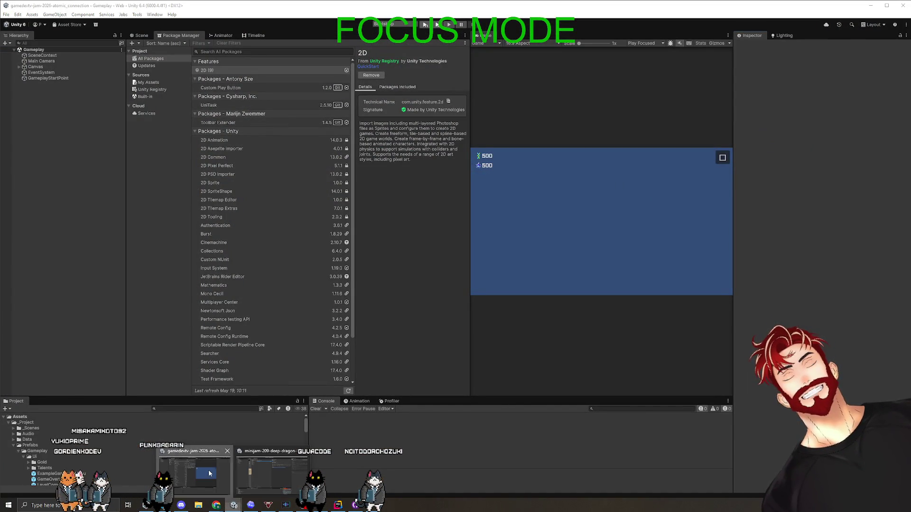
left_click(133, 43)
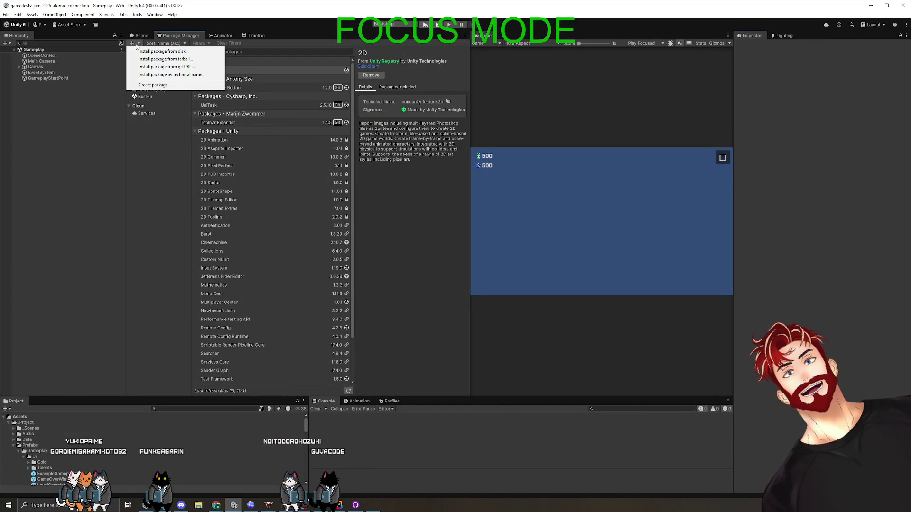
left_click(156, 67)
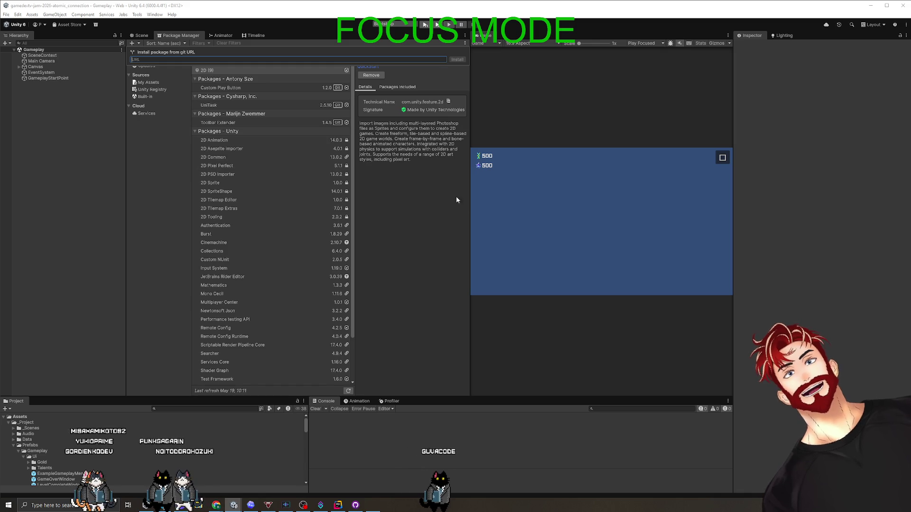
key("ctrl+v")
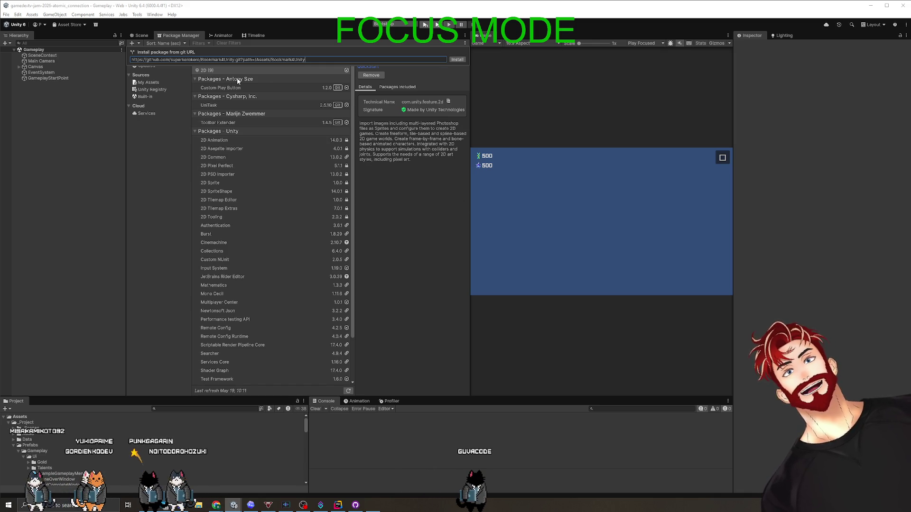
key("Return")
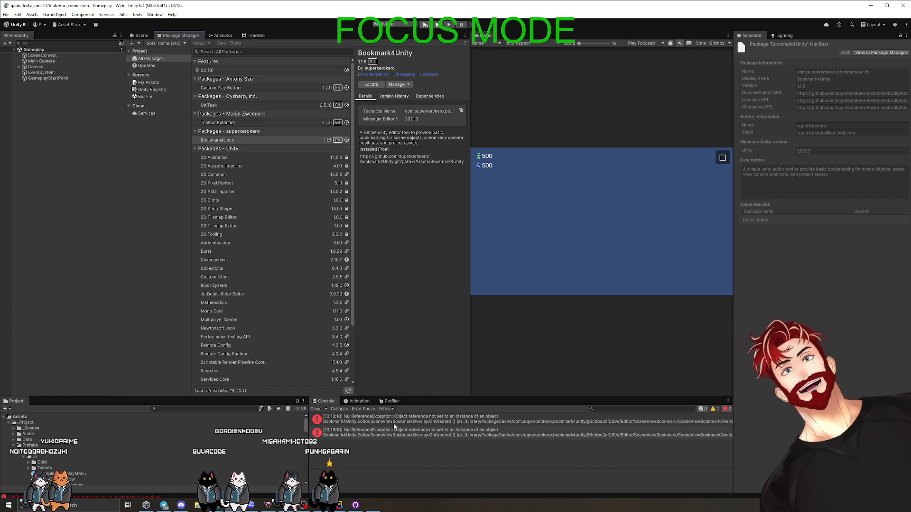
Step: Clear the Console errors and open Tools > Bookmark4Unity > Open Bookmark Window
left_click(315, 409)
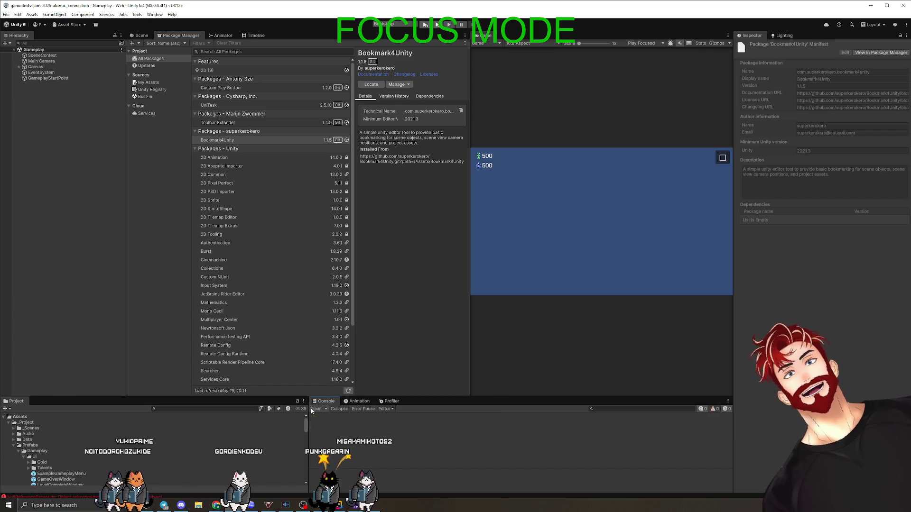
left_click(136, 16)
mouse_move(162, 23)
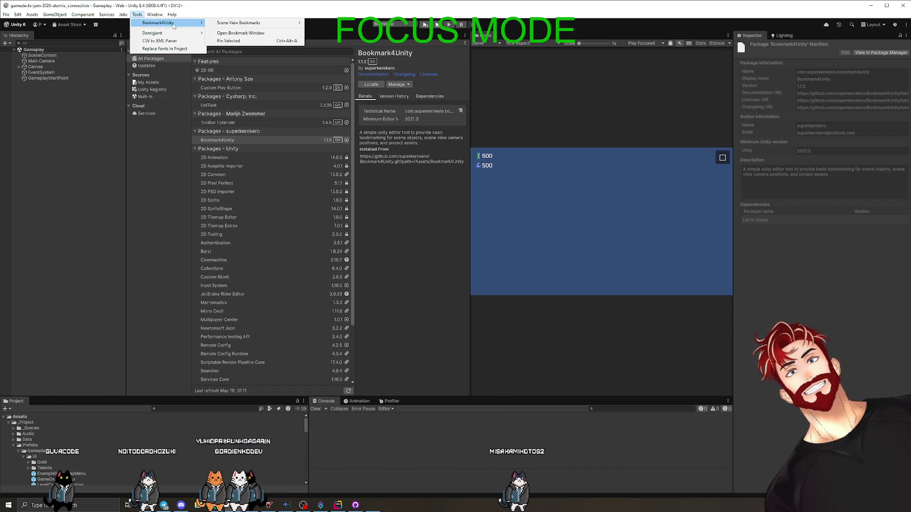
mouse_move(241, 26)
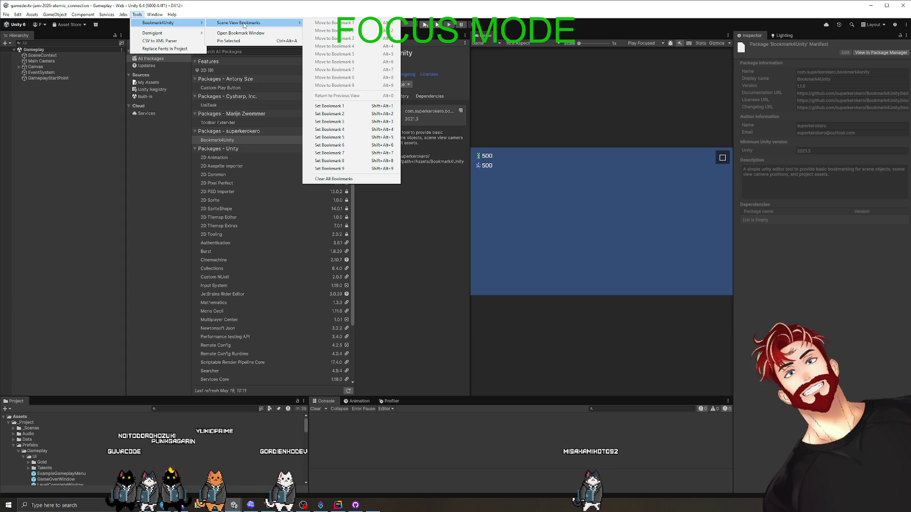
left_click(247, 34)
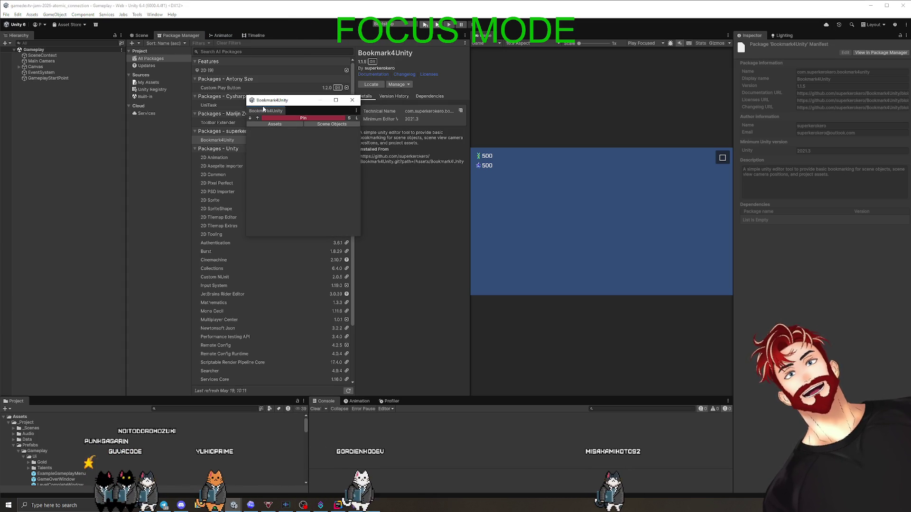
Step: Dock the Bookmark window beside the Console and enlarge the bottom panel
mouse_move(263, 110)
left_mouse_down()
mouse_move(705, 446)
mouse_move(714, 430)
left_mouse_up()
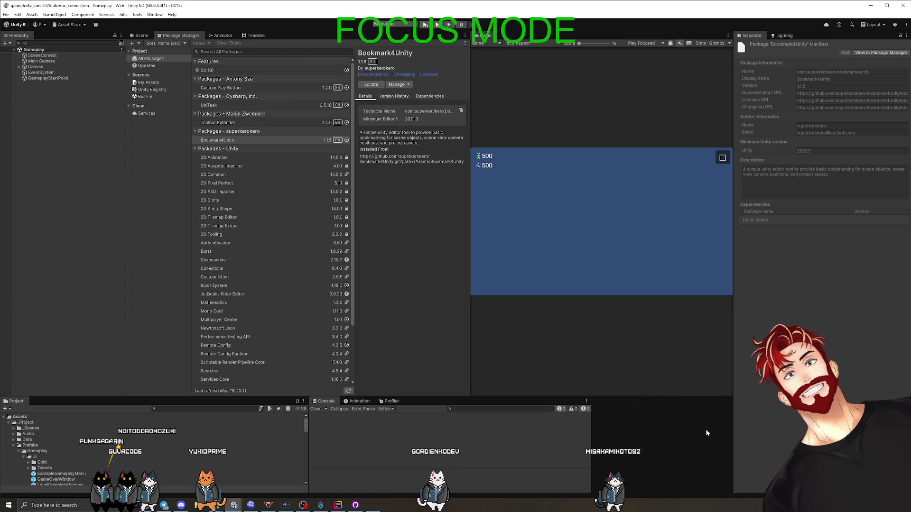
mouse_move(571, 398)
left_mouse_down()
mouse_move(475, 361)
mouse_move(437, 300)
left_mouse_up()
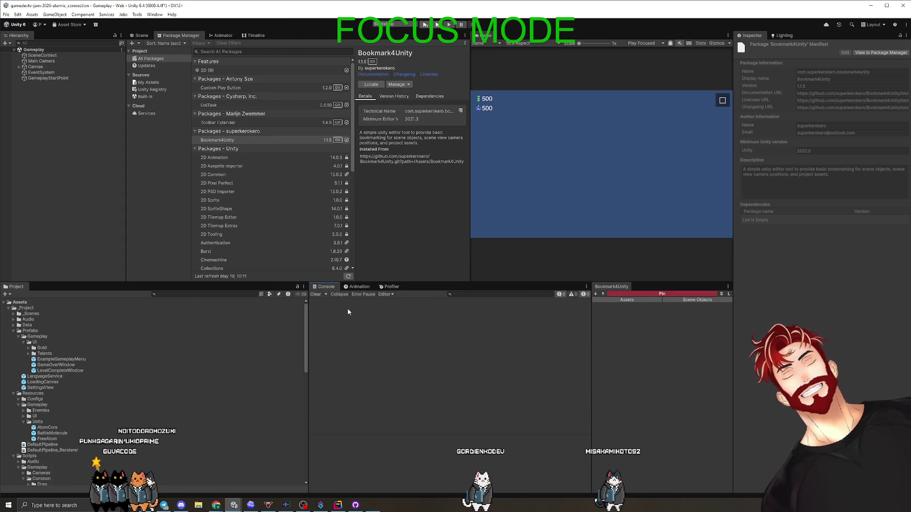
left_click(66, 164)
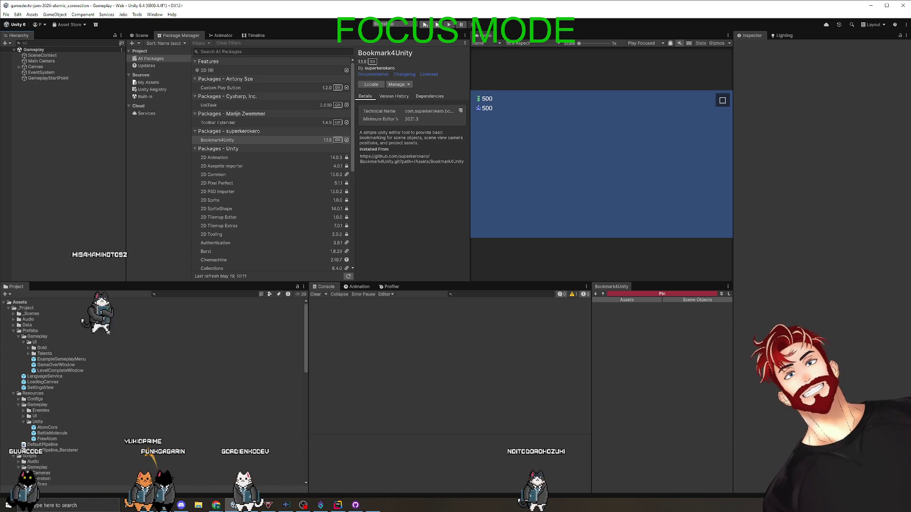
Step: Inspect EnemySpawner, BattleMolecule, UnitClick, LevelProgress configs, ending on LevelCatalogConfig
left_click(14, 326)
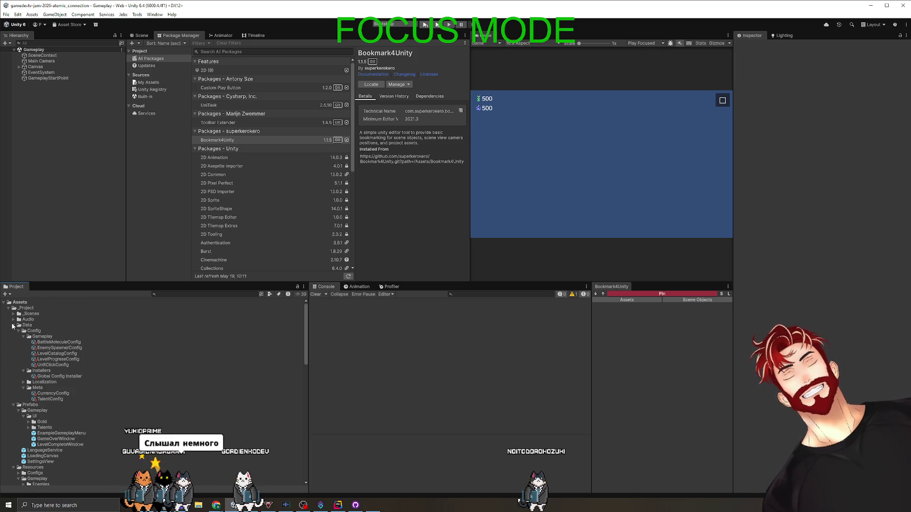
left_click(70, 347)
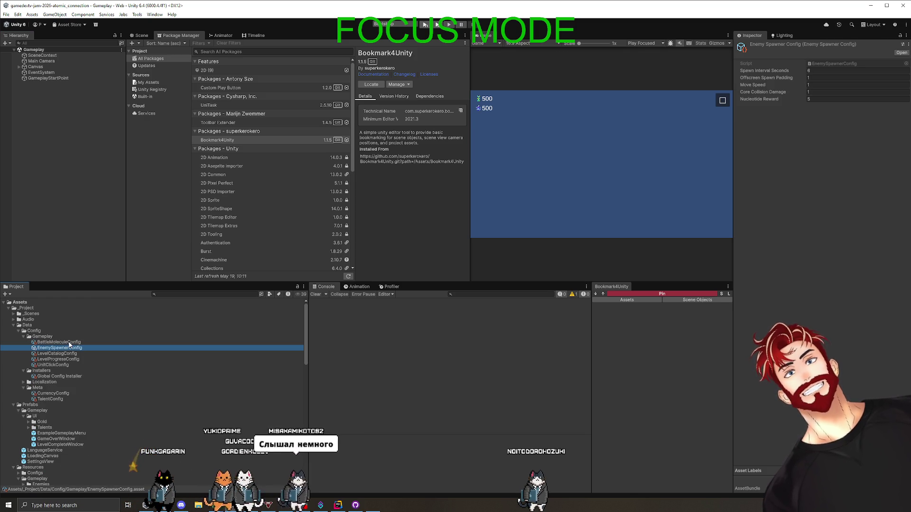
left_click(70, 343)
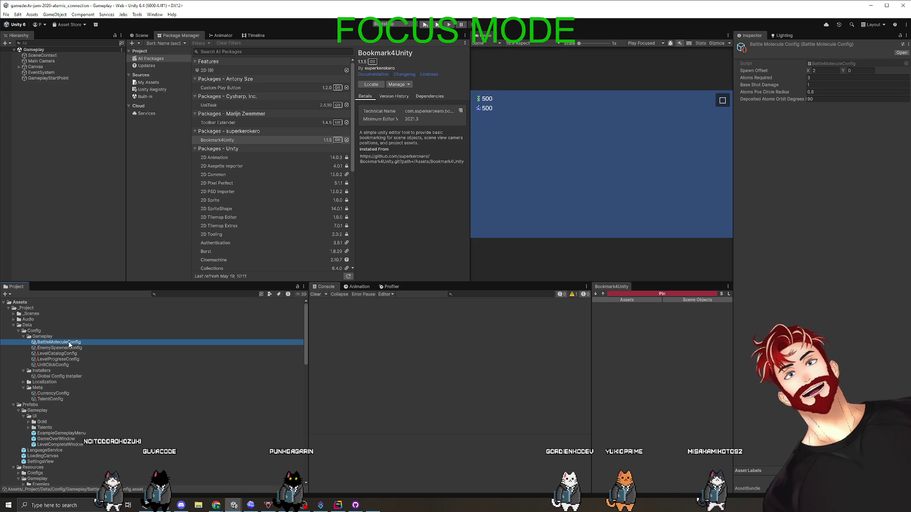
left_click(67, 348)
left_click(55, 366)
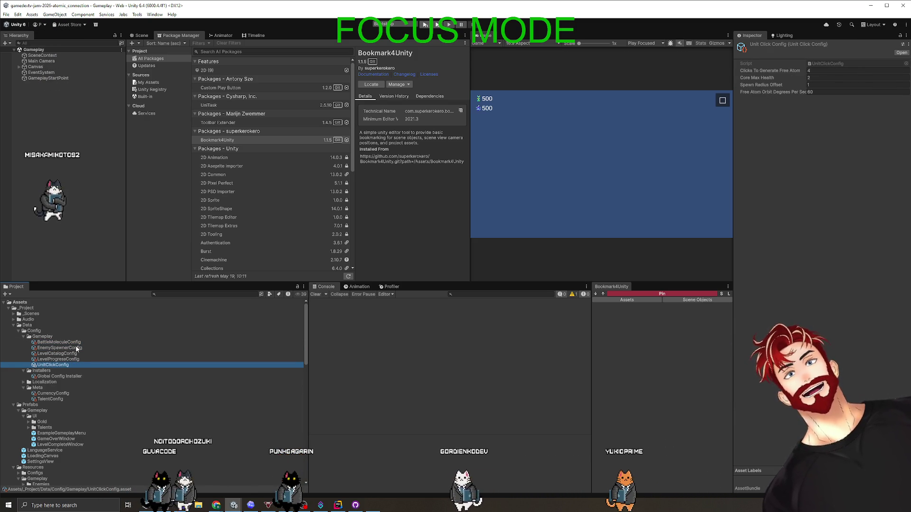
left_click(66, 360)
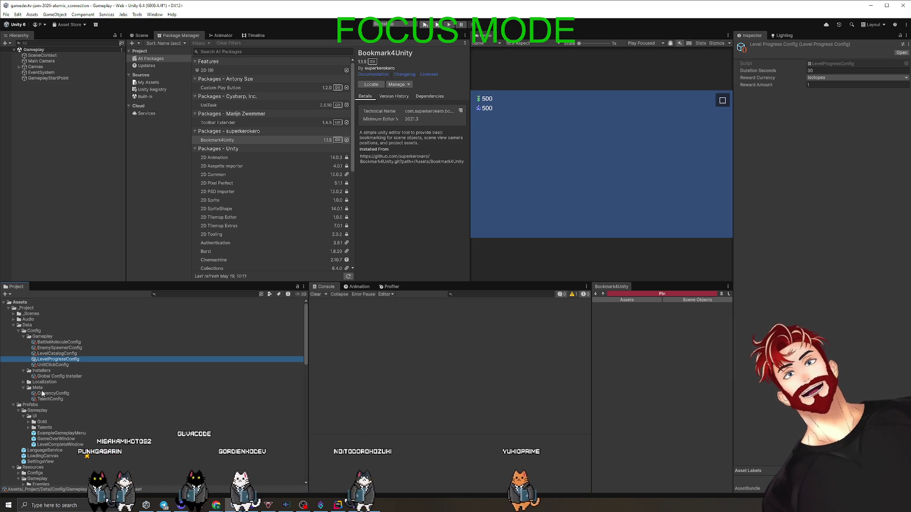
left_click(49, 354)
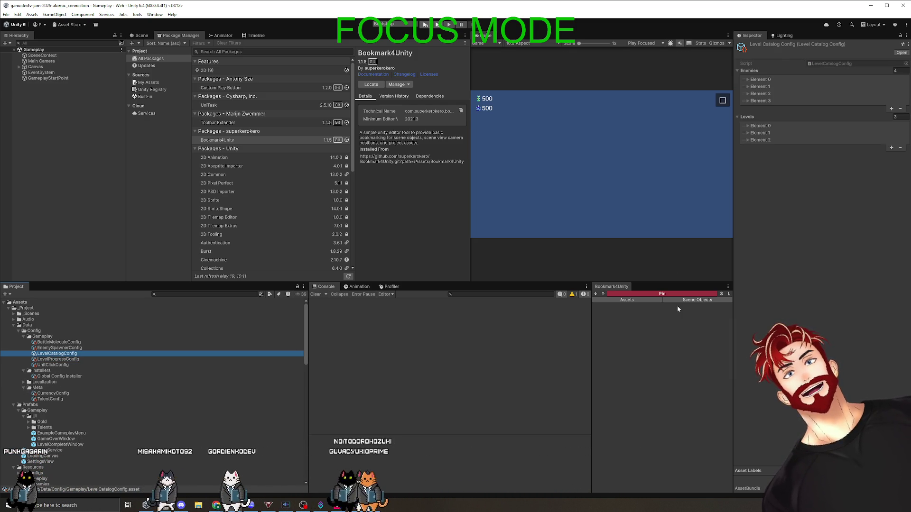
Step: Pin LevelCatalogConfig in Bookmark4Unity and look over level Element 1's waves
left_click(652, 294)
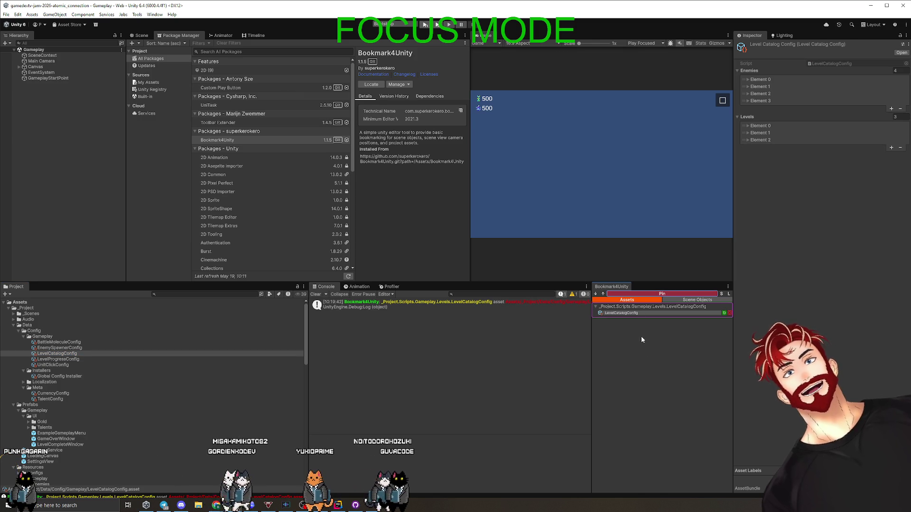
left_click(749, 134)
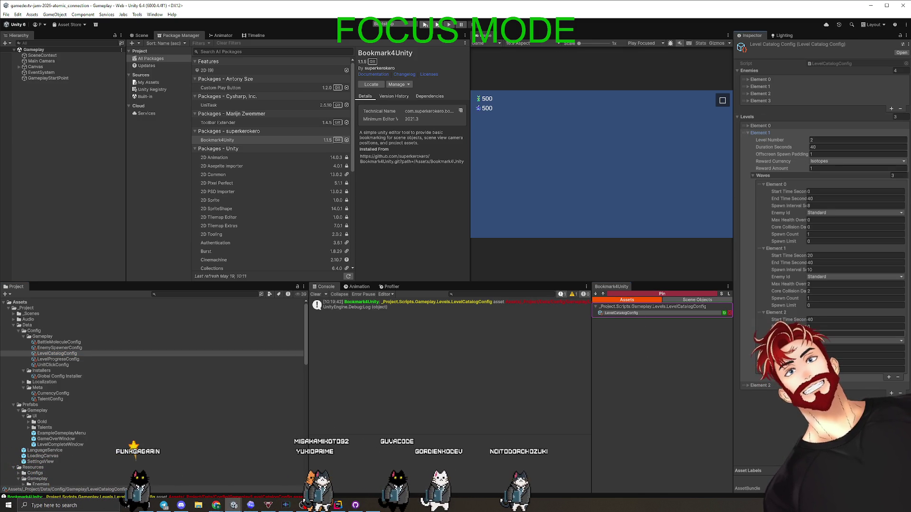
left_click(848, 348)
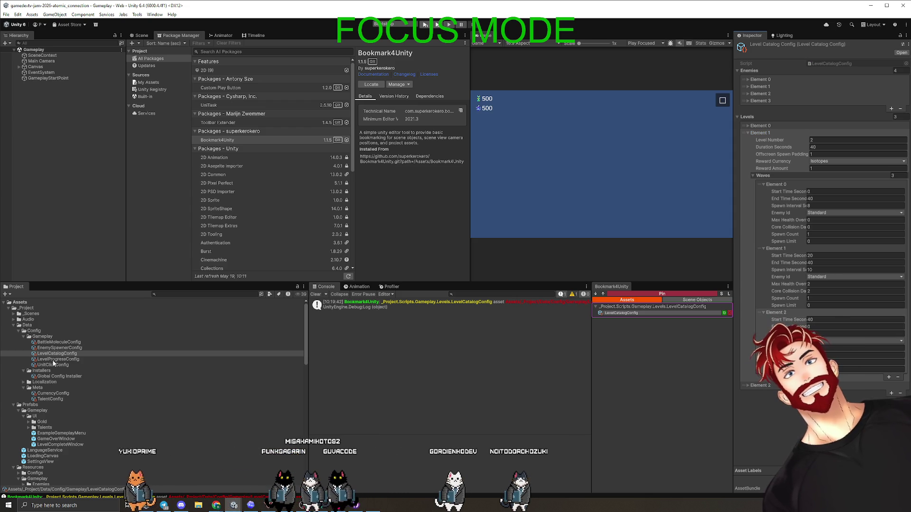
left_click(748, 132)
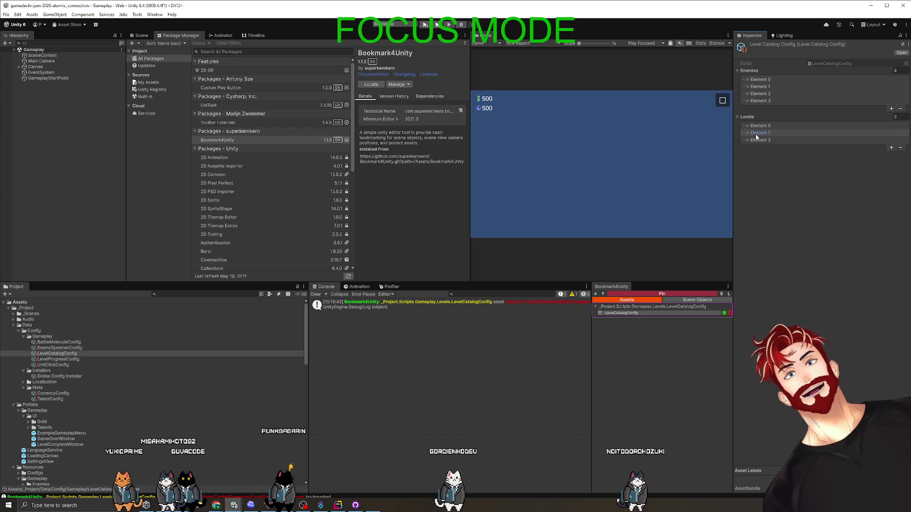
left_click(747, 133)
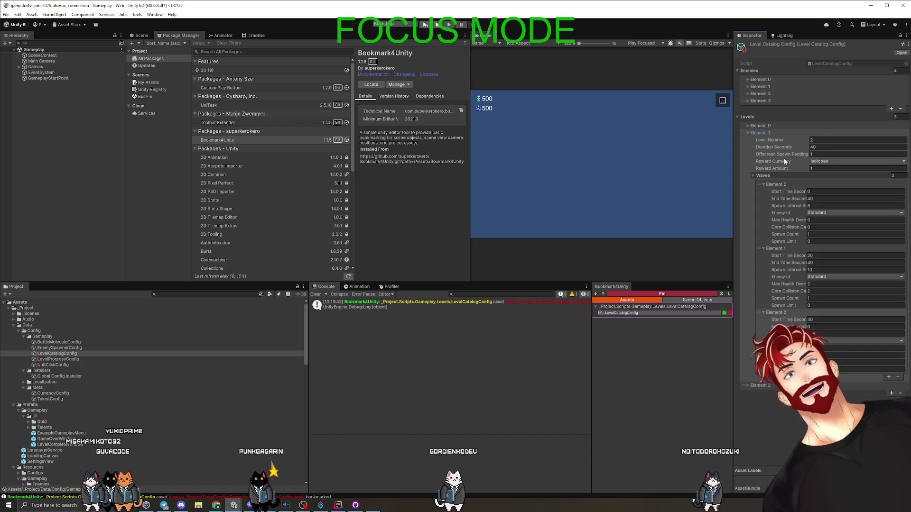
left_click(748, 132)
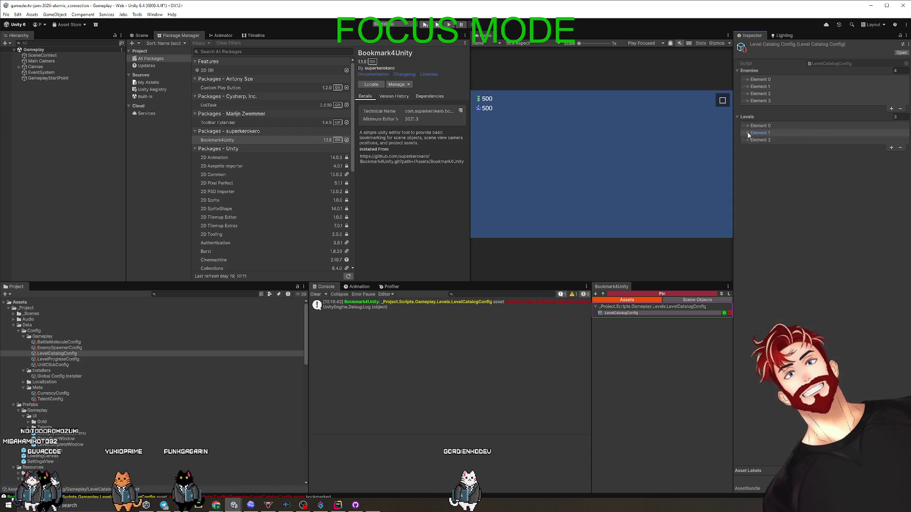
Step: Set level Element 2's Boss wave Max Health Override to 30, then expand its other waves
left_click(749, 140)
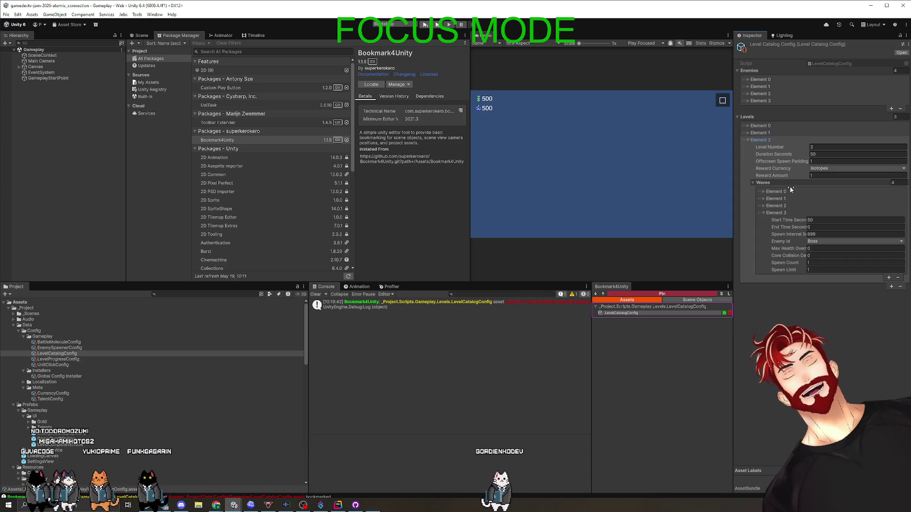
left_click(820, 248)
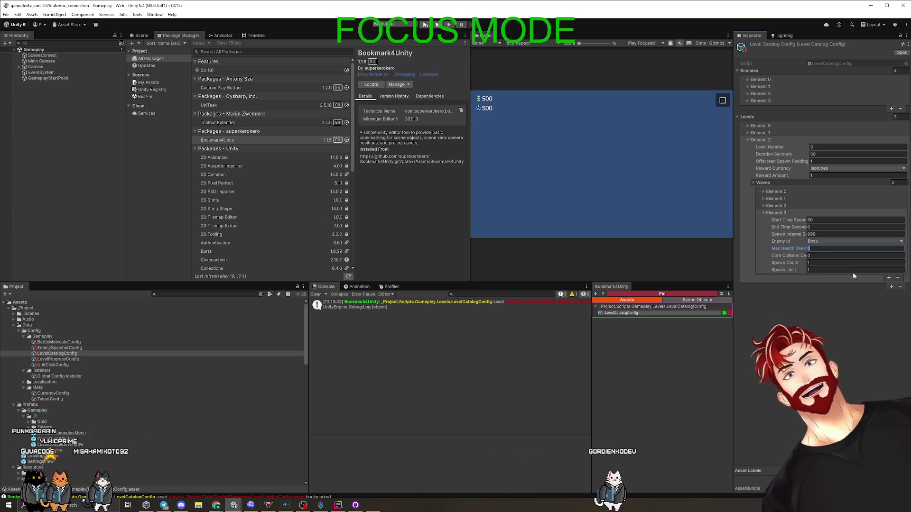
type("30")
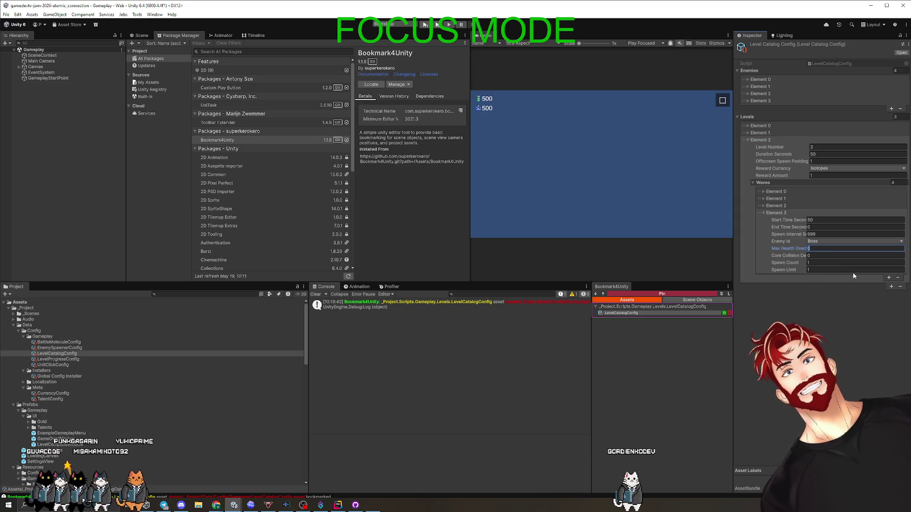
left_click(825, 209)
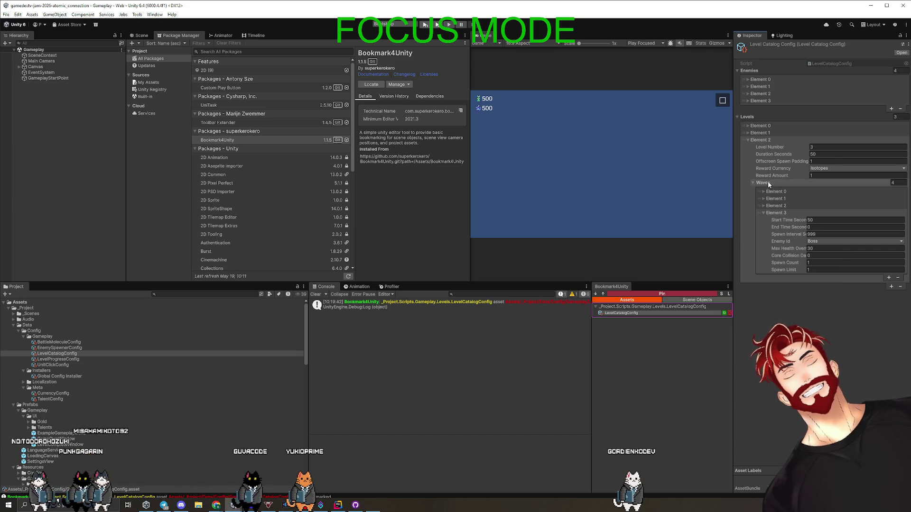
left_click(774, 205)
left_click(775, 199)
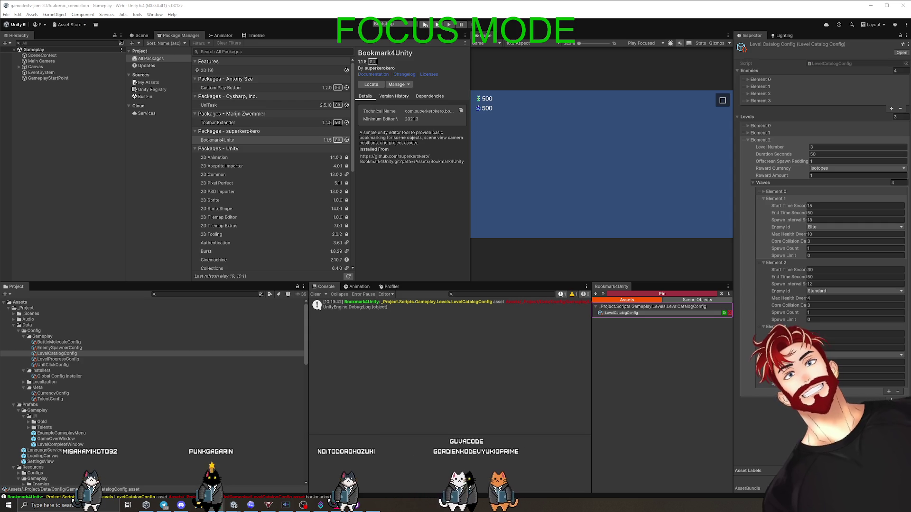
Step: Expand level 3's wave Element 0 and level Element 1 to compare their waves
left_click(775, 198)
left_click(790, 443)
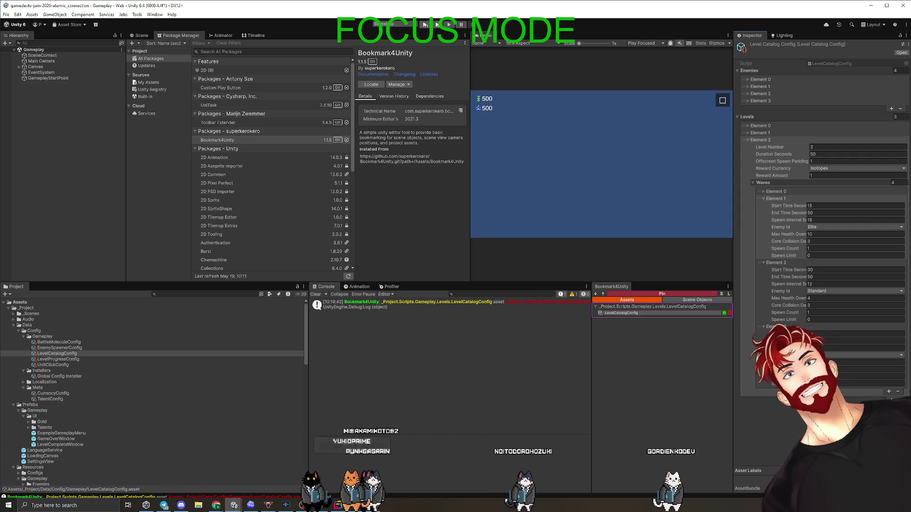
left_click(764, 192)
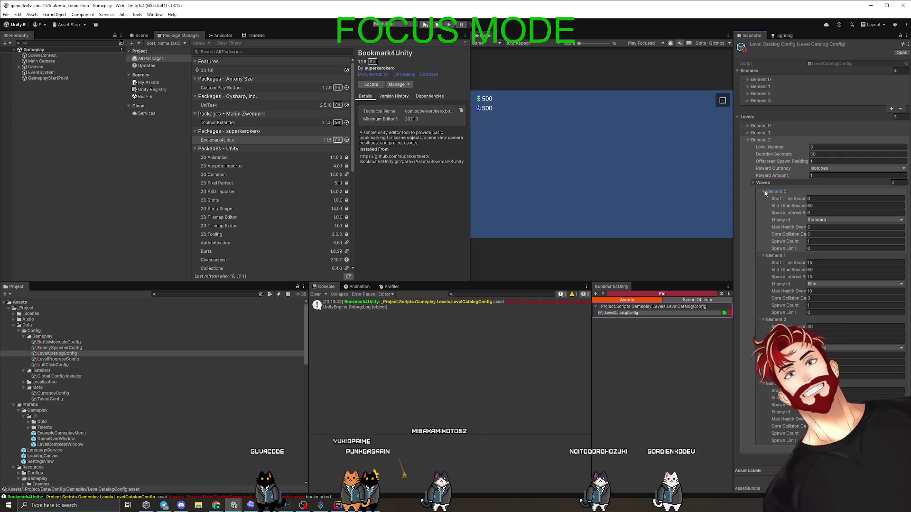
left_click(760, 133)
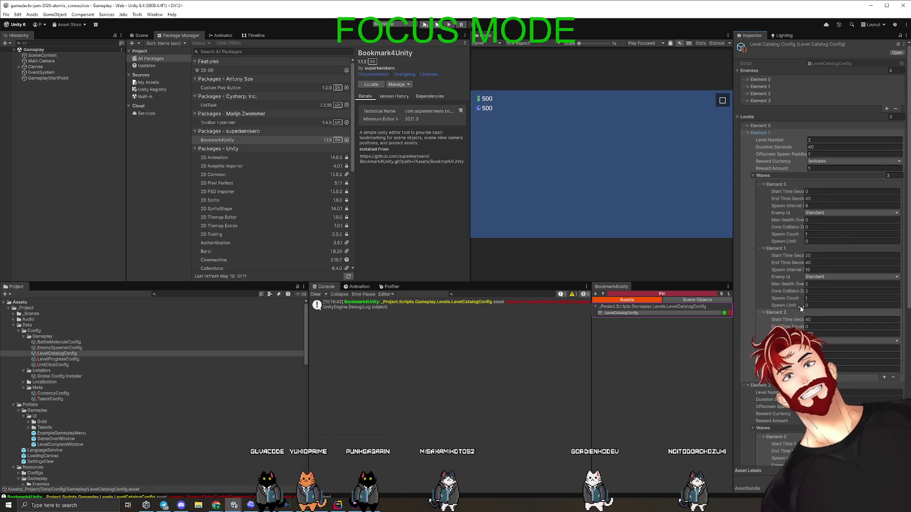
scroll(790, 297, "down", 5)
scroll(790, 297, "down", 4)
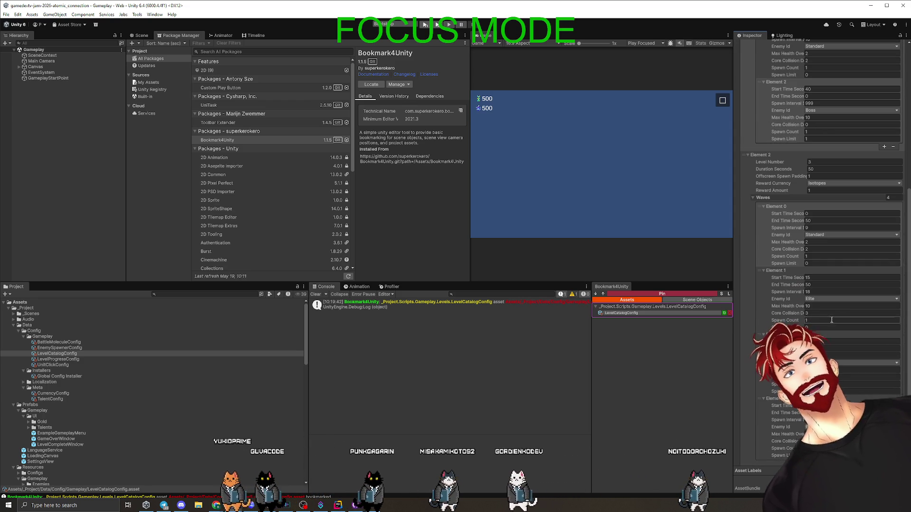
scroll(810, 298, "up", 10)
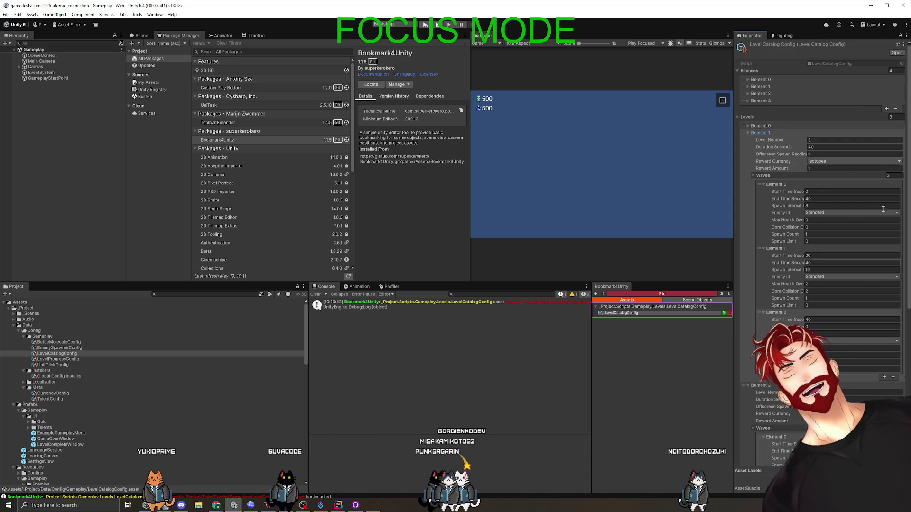
Step: Copy wave Element 0's settings from its context menu
right_click(834, 246)
key("Escape")
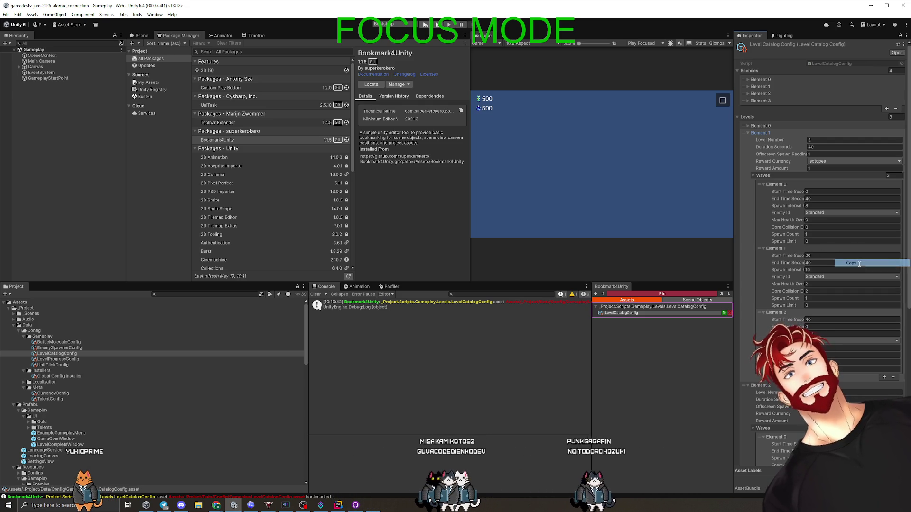
right_click(779, 178)
left_click(797, 192)
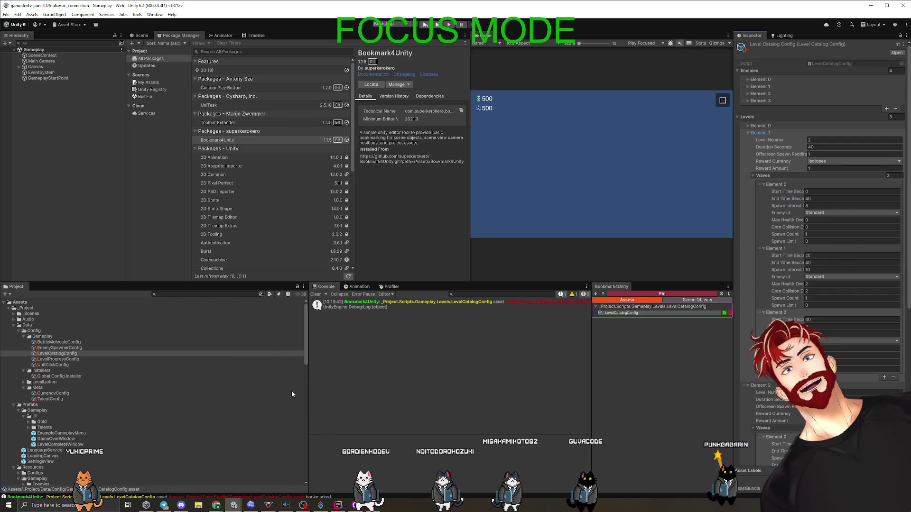
Step: Glance at the code-review chat in Codex, then return to Unity Editor
left_click(250, 505)
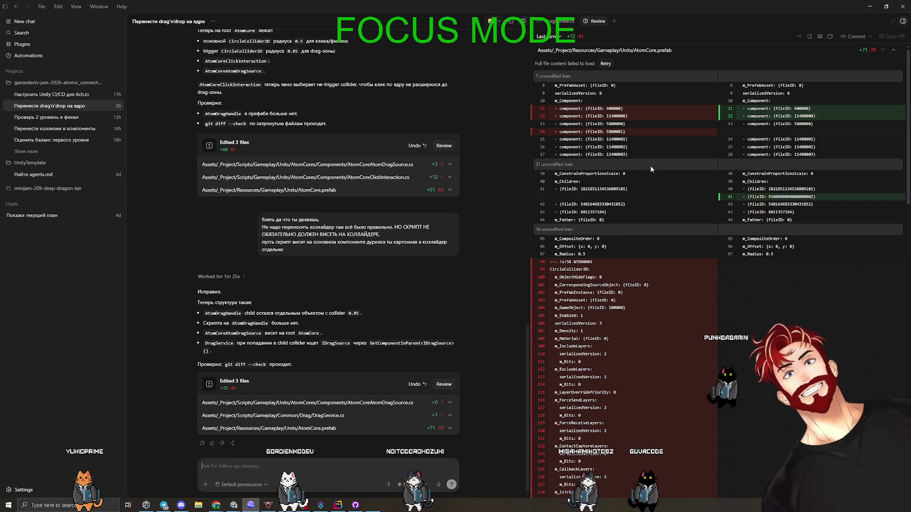
left_click(903, 21)
key("alt+Tab")
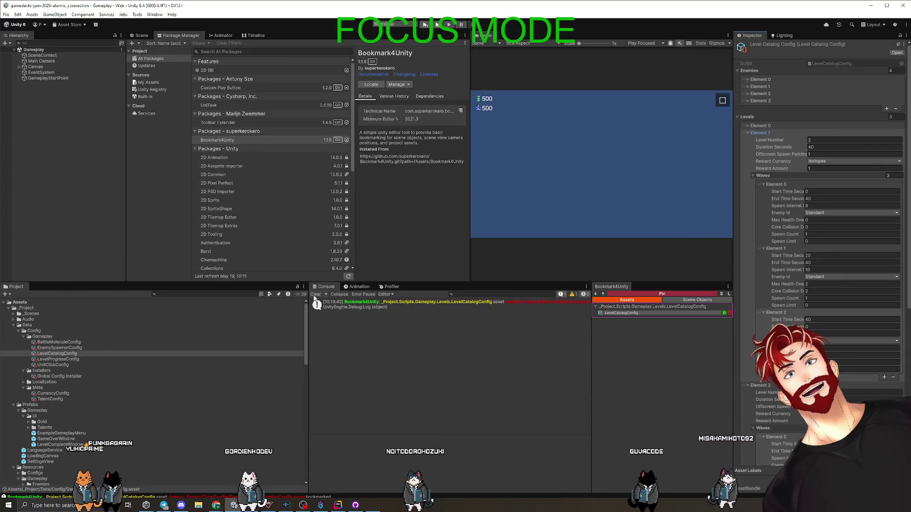
Step: Clear the Console log
left_click(316, 294)
scroll(821, 311, "down", 2)
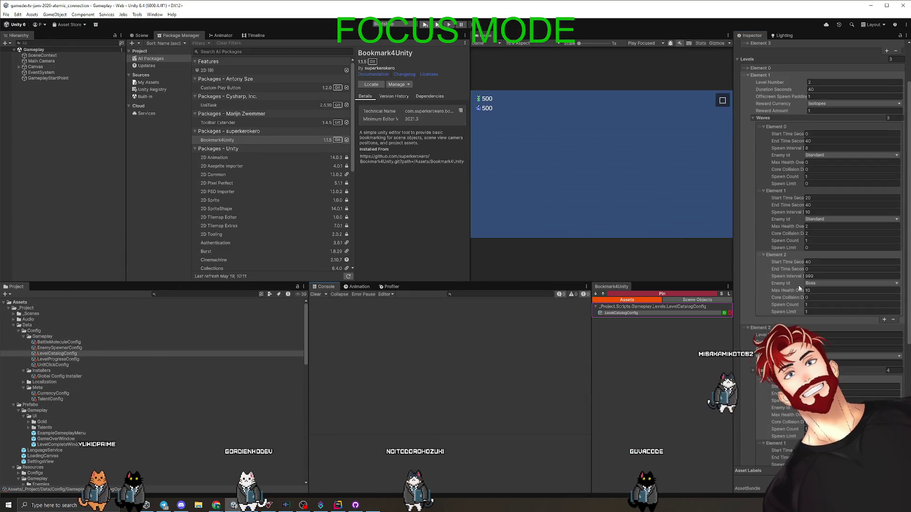
scroll(804, 274, "down", 6)
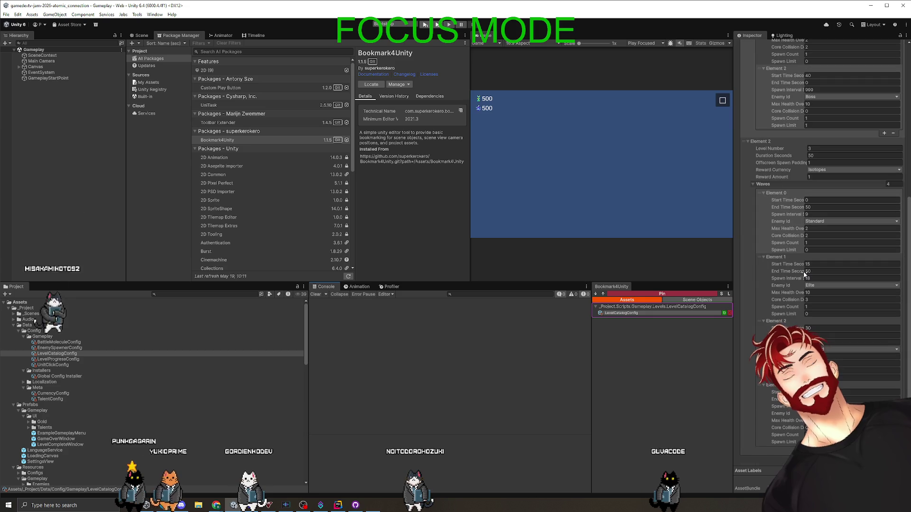
Step: Fold the Waves list and level Element 2, then add a fourth wave to level 2
left_click(752, 183)
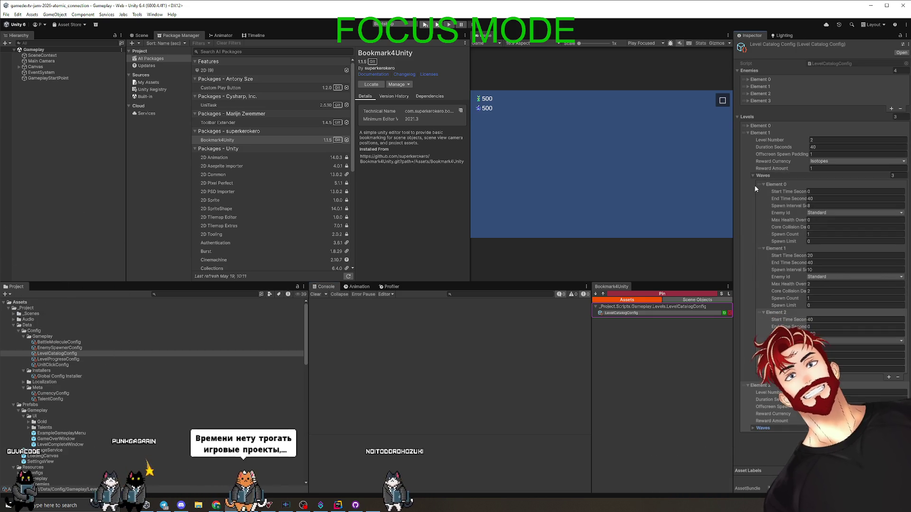
left_click(750, 385)
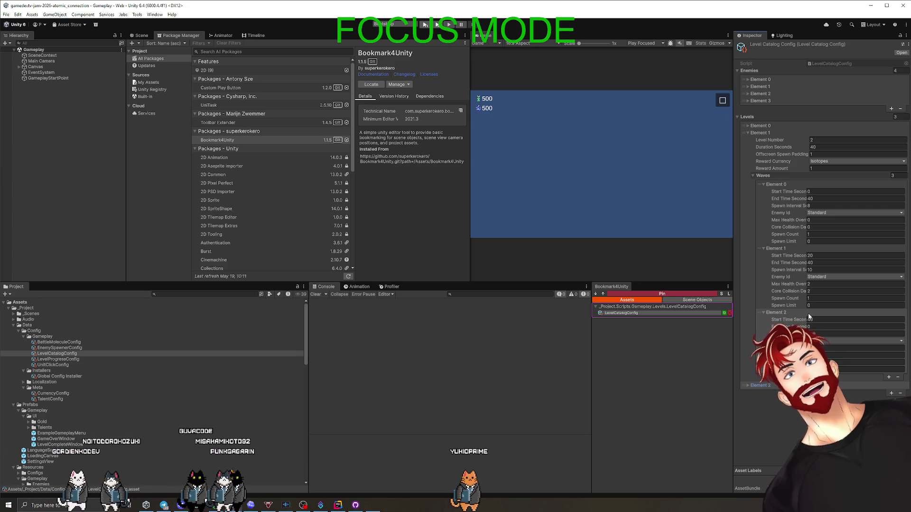
left_click(889, 378)
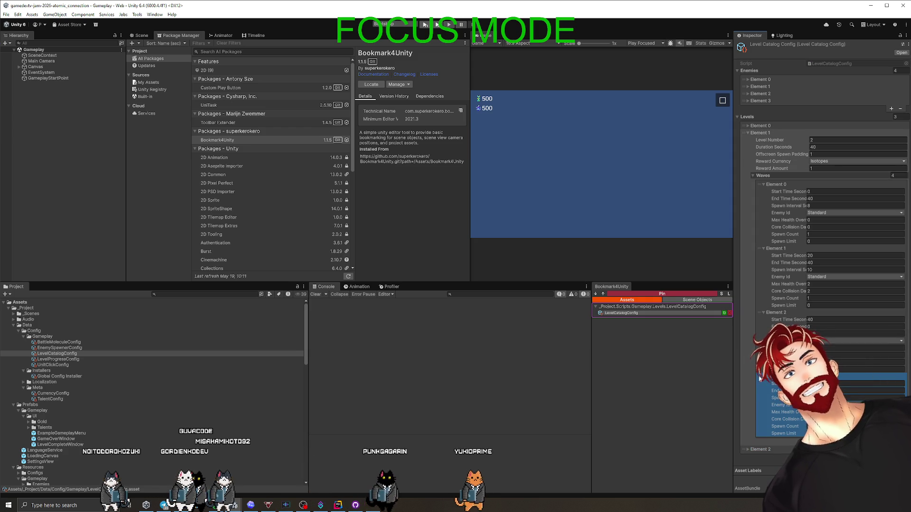
Step: Set level 2's wave Element 1 start time to 15 s and Element 2's to 23 s
left_click(837, 344)
left_click(835, 341)
left_click(835, 348)
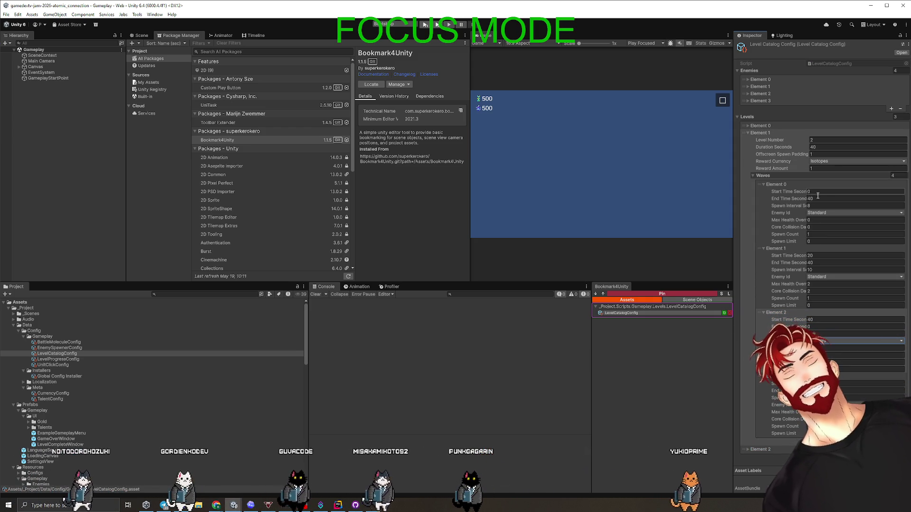
left_click(821, 256)
type("15")
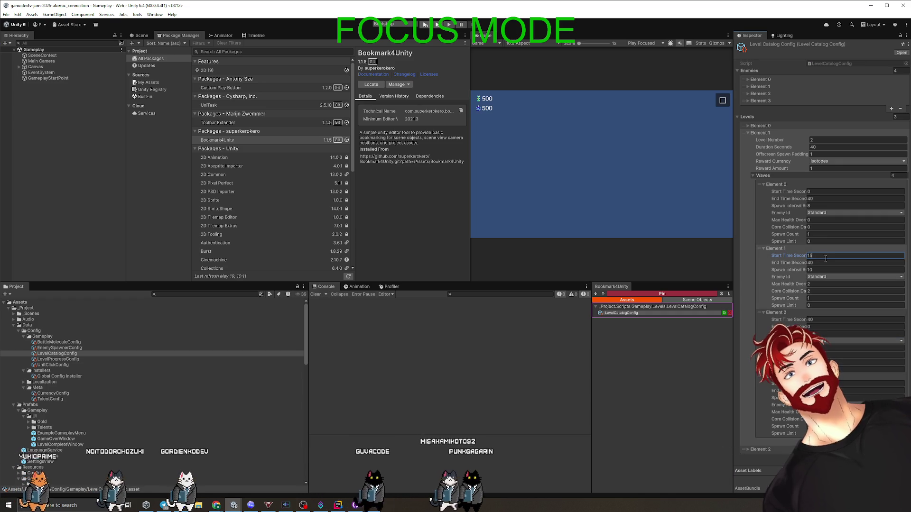
left_click(823, 319)
left_click(822, 256)
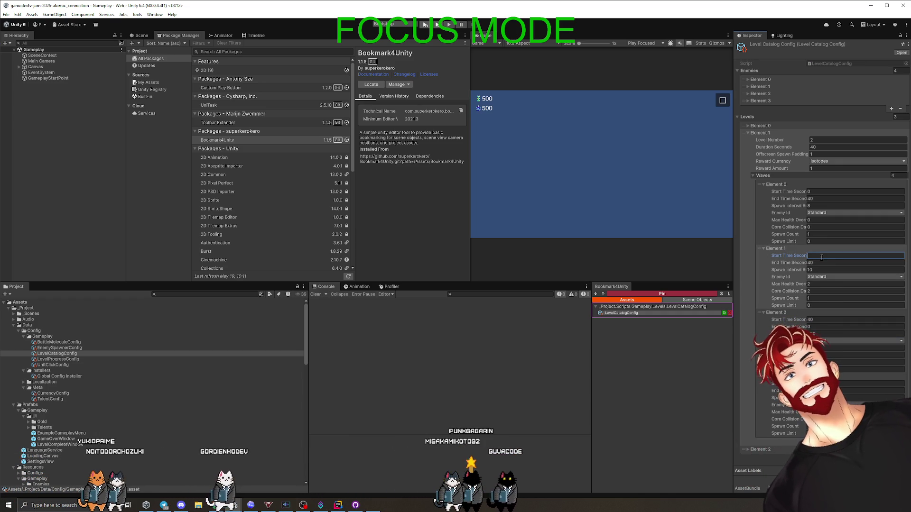
type("15")
left_click(819, 319)
type("23")
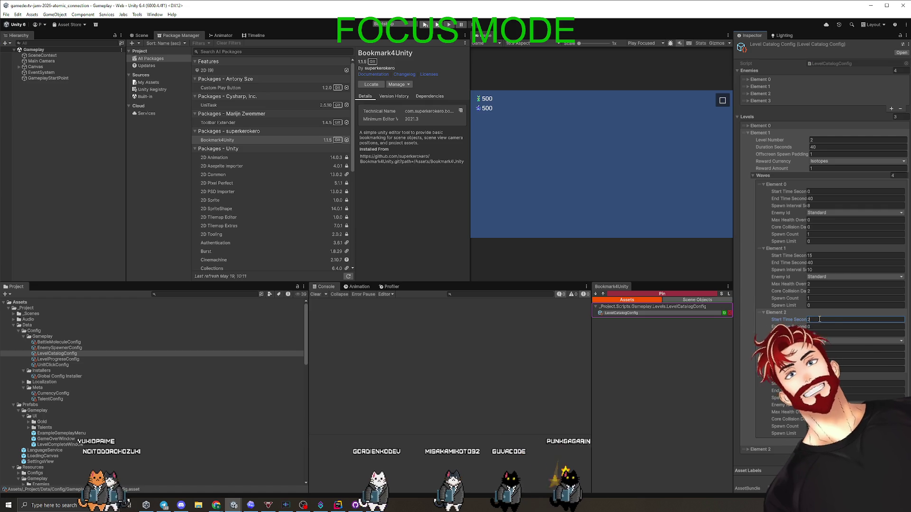
left_click(639, 394)
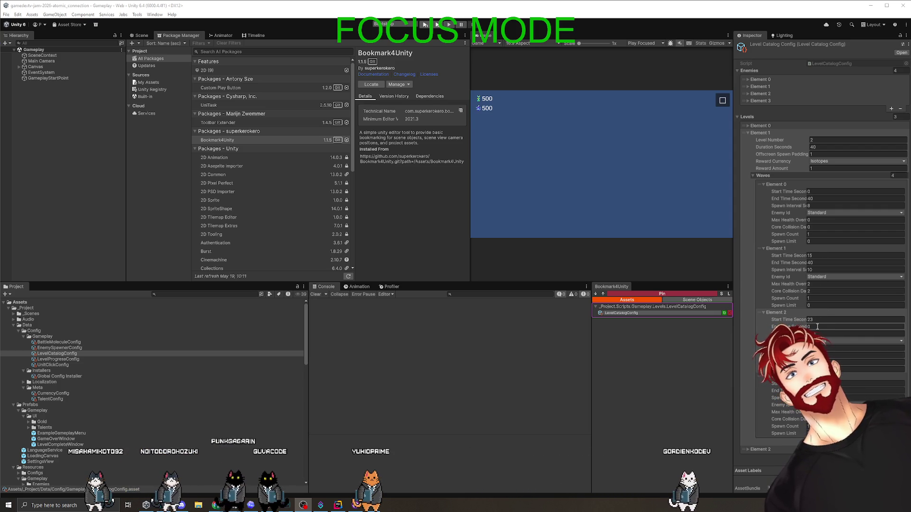
Step: Give wave Element 0 a 7 s spawn interval and 14 s end, and start Element 1 at 14 s
left_click(820, 206)
type("7")
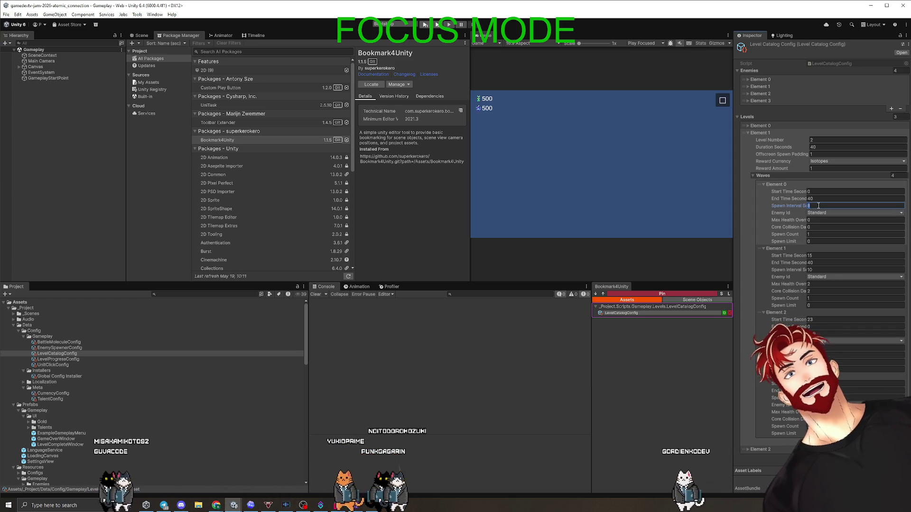
left_click(820, 199)
type("14")
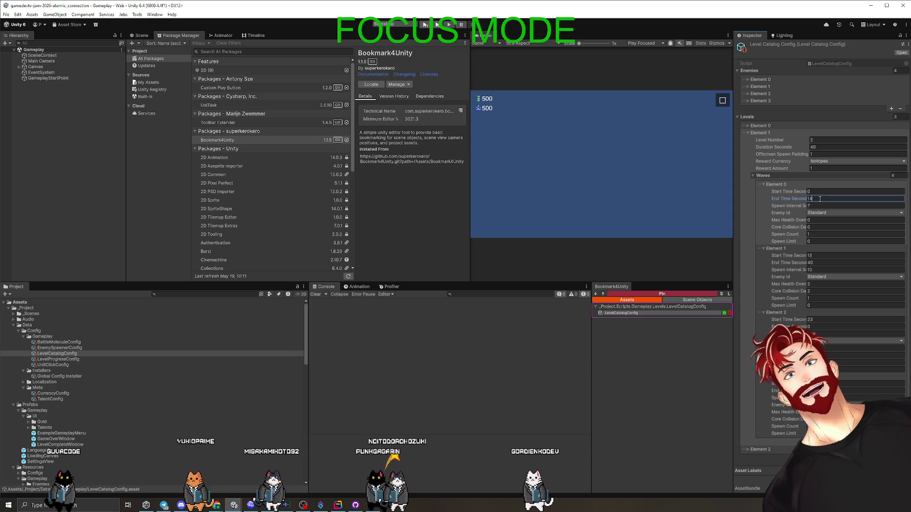
left_click(823, 255)
type("14")
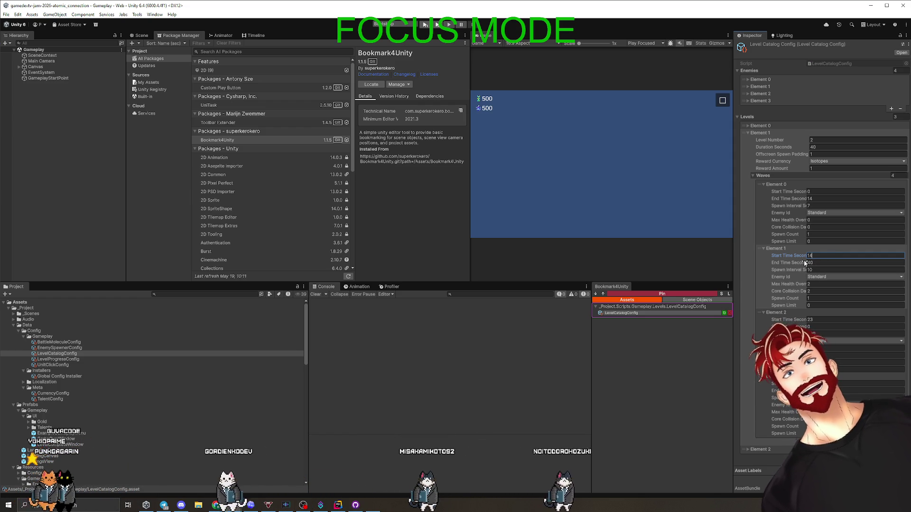
Step: Set wave Element 1's spawn interval to 8 s and wave Element 2's end time to 40 s
left_click(819, 269)
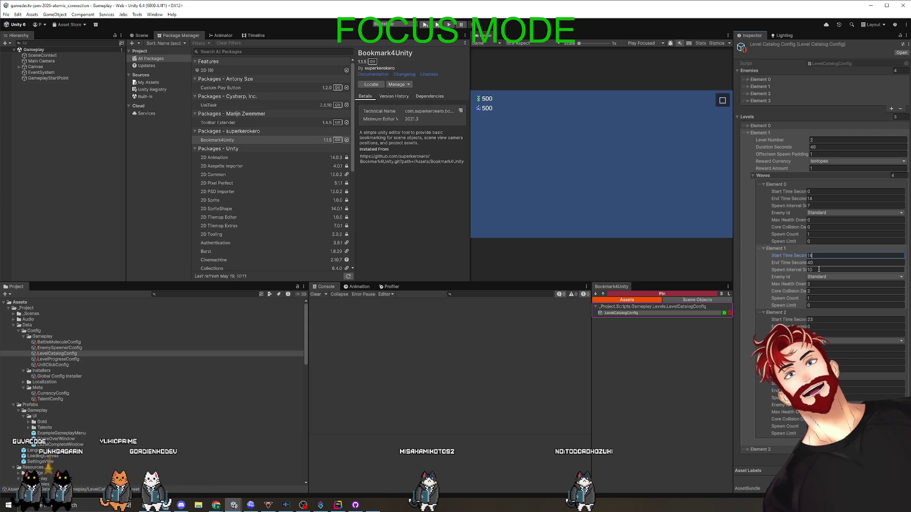
type("8")
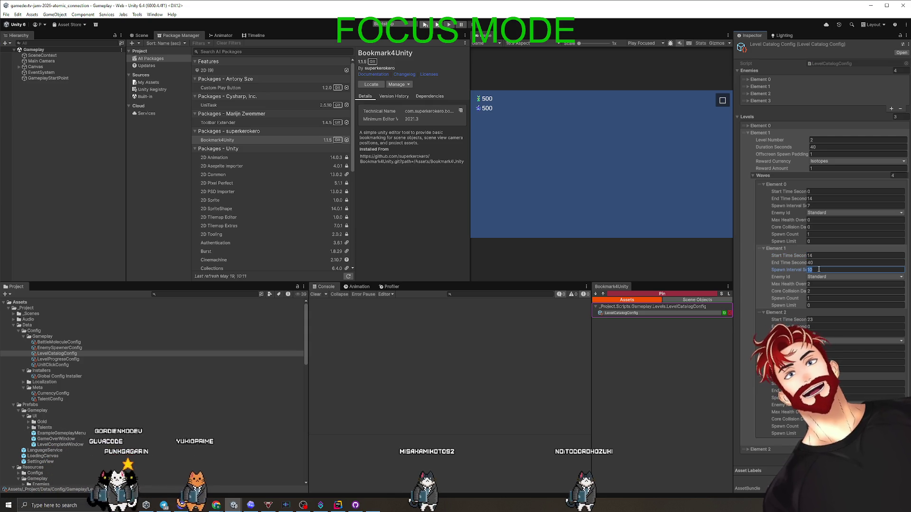
left_click(824, 318)
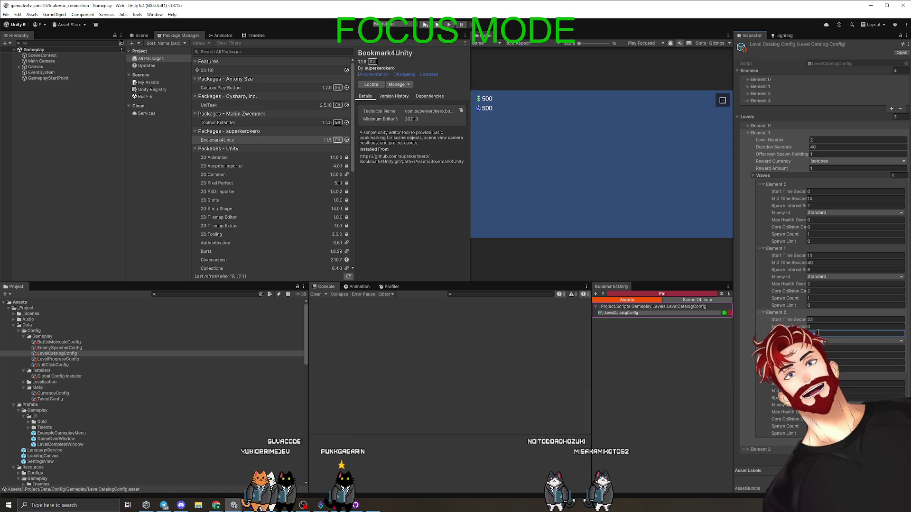
left_click(813, 327)
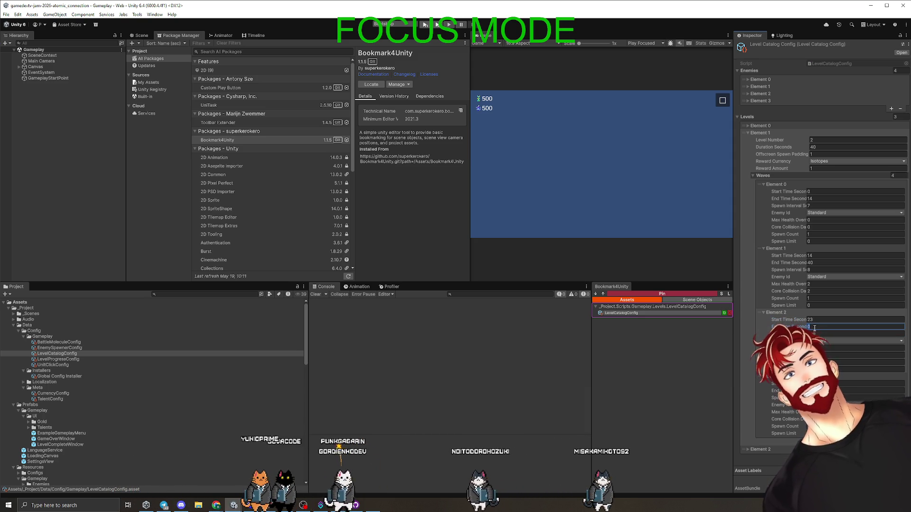
type("40")
left_click(827, 334)
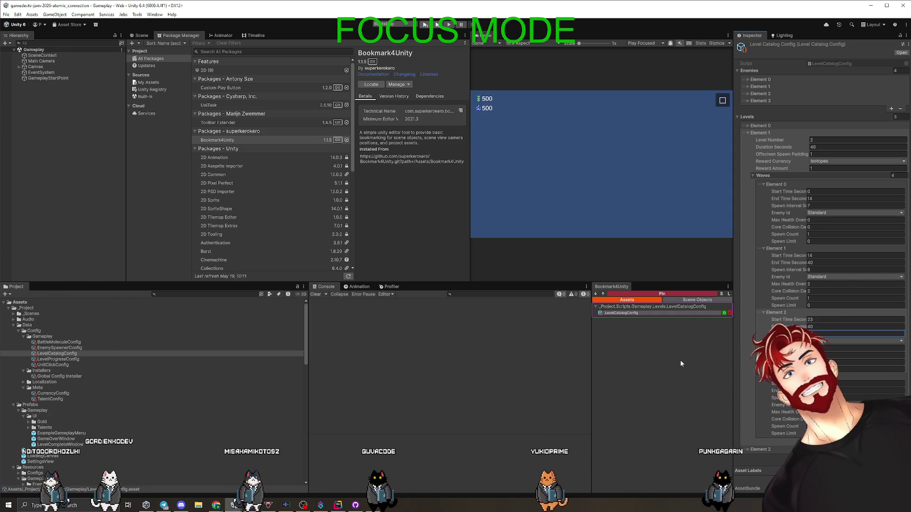
left_click_drag(493, 284, 492, 374)
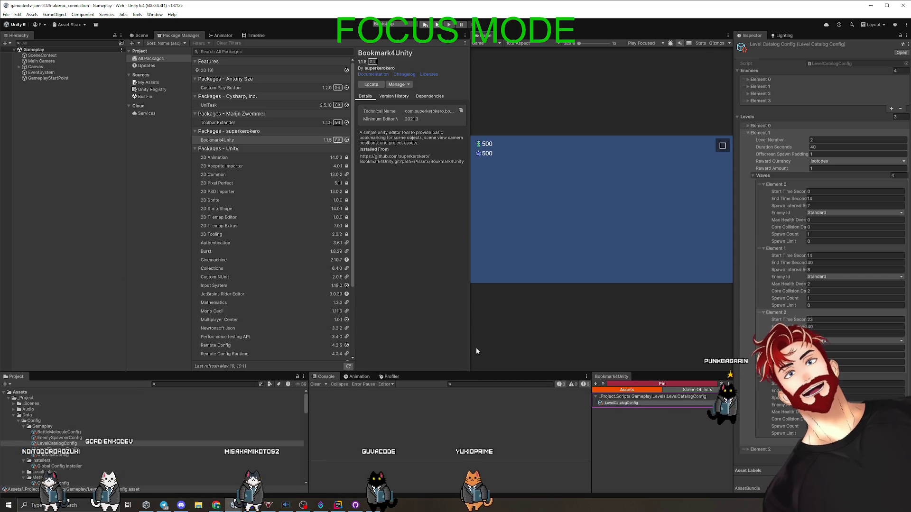
Step: Widen the Game view, clear the Console errors, and enter Play mode with Ctrl+P
key("ctrl+1")
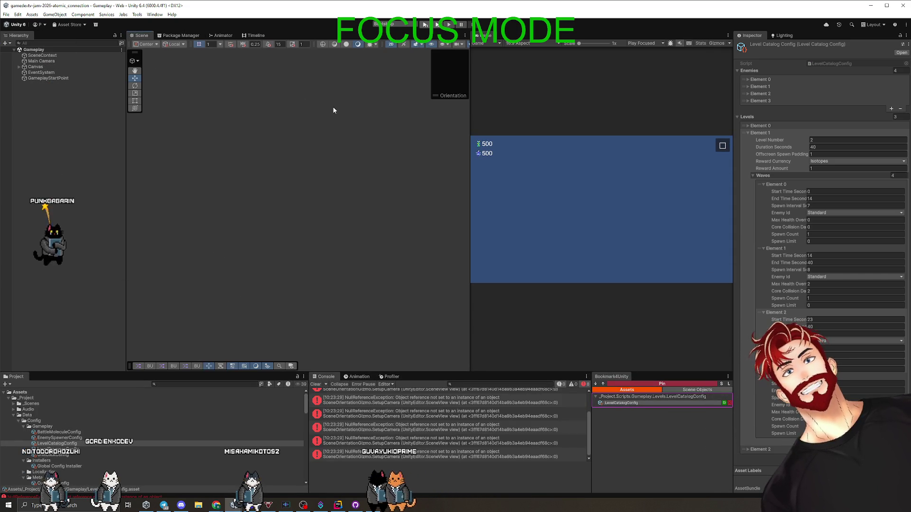
left_click(314, 384)
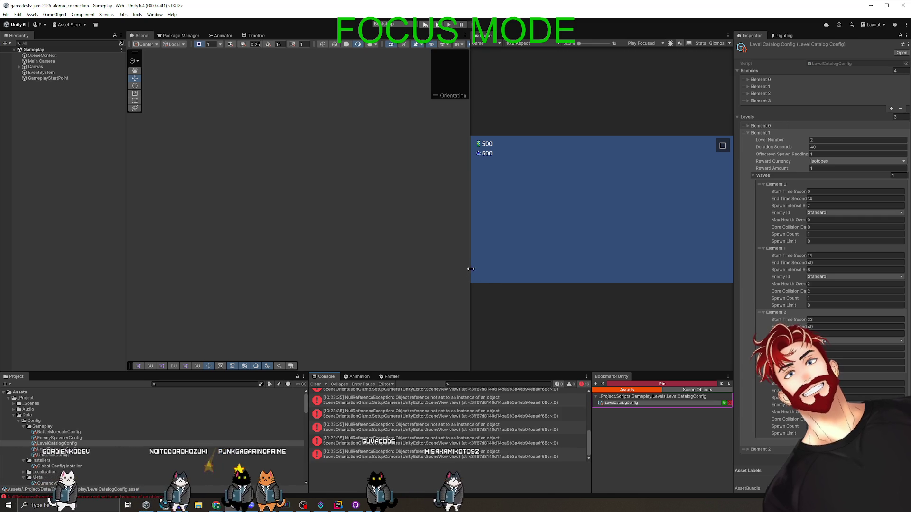
left_click_drag(469, 269, 246, 268)
key("ctrl+p")
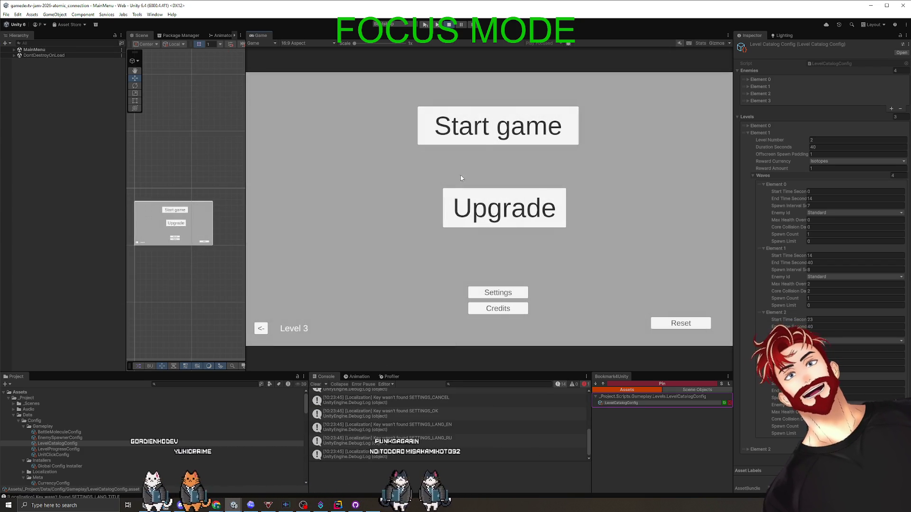
Step: Start a game run, pause back to the main menu, and switch the level to Level 2
left_click(498, 139)
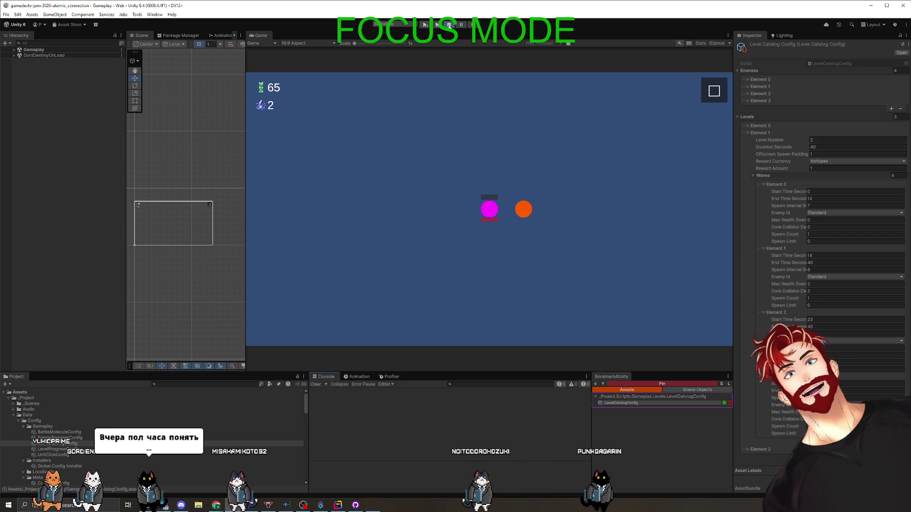
left_click(714, 90)
left_click(511, 181)
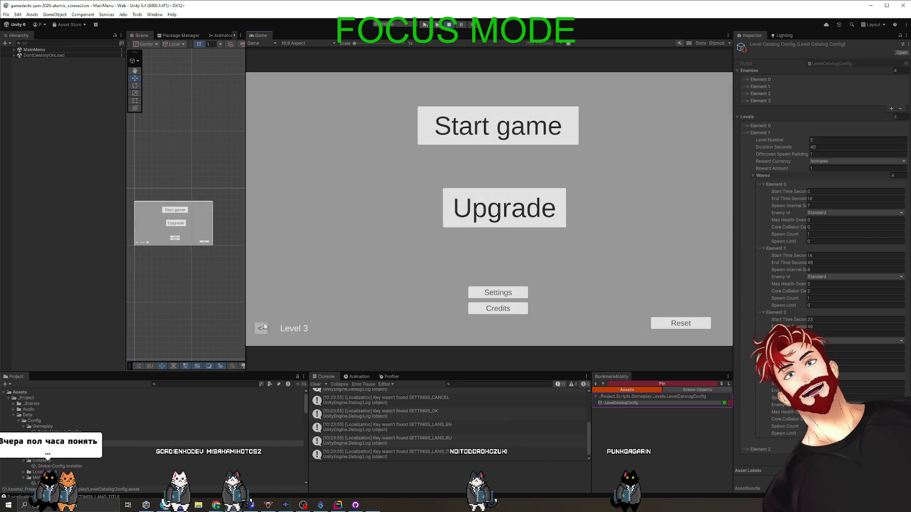
left_click(261, 329)
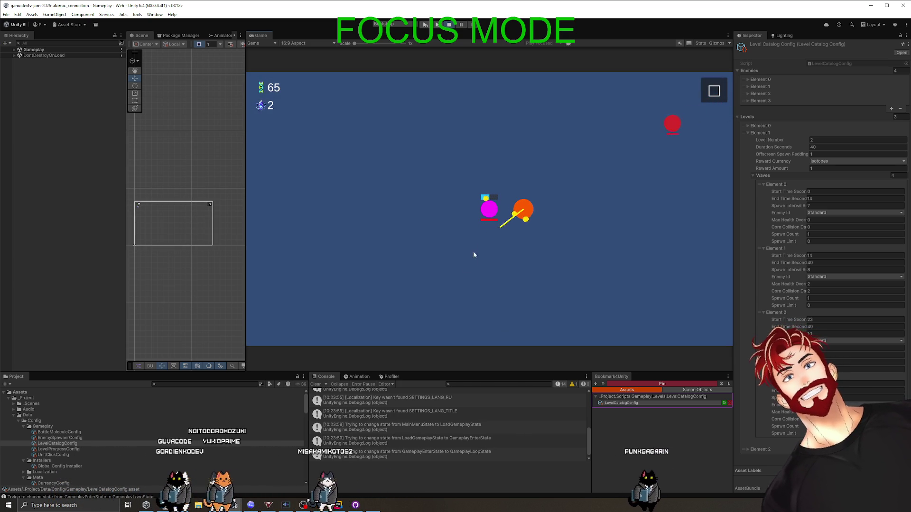
Step: Play level 2 by tethering the orange atom to the magenta atom until Level Complete awards +1 isotopes
mouse_move(451, 275)
left_mouse_down()
mouse_move(440, 265)
mouse_move(532, 185)
left_mouse_up()
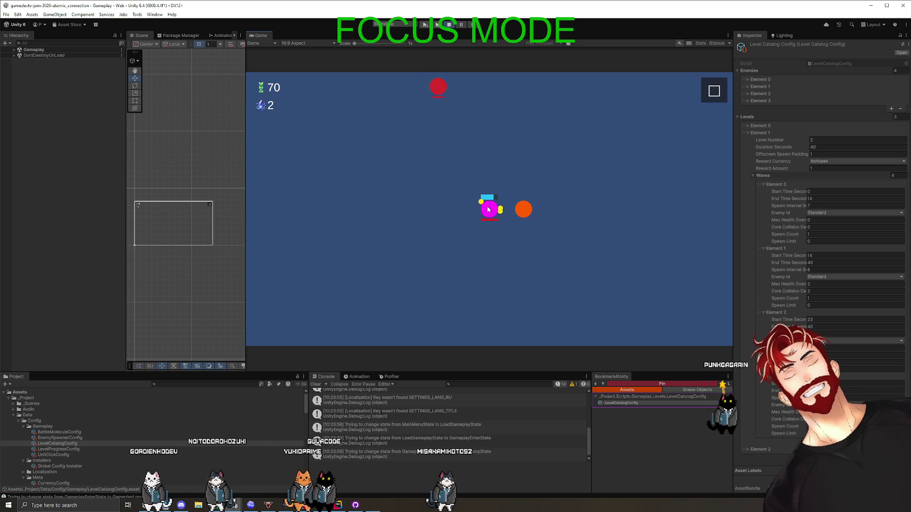
mouse_move(523, 210)
left_mouse_down()
mouse_move(566, 254)
mouse_move(564, 266)
mouse_move(579, 264)
mouse_move(496, 217)
left_mouse_up()
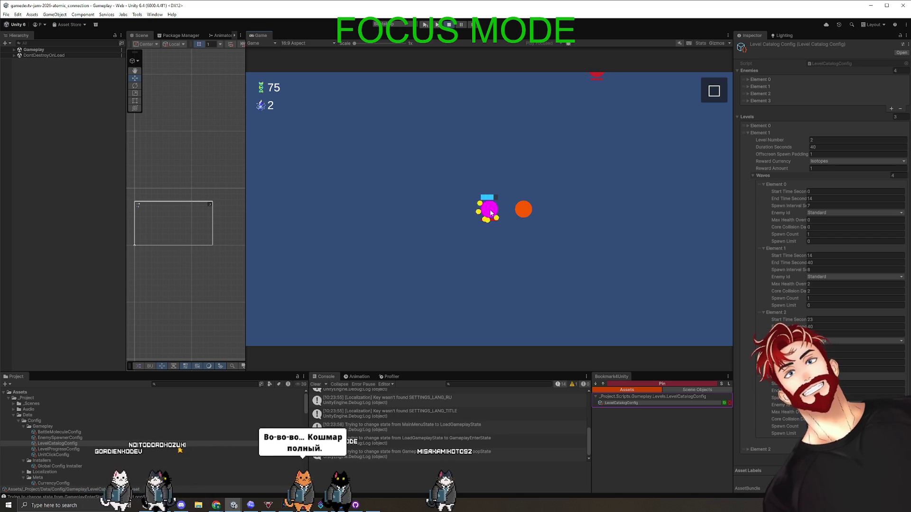
mouse_move(518, 213)
left_mouse_down()
mouse_move(496, 279)
mouse_move(489, 222)
left_mouse_up()
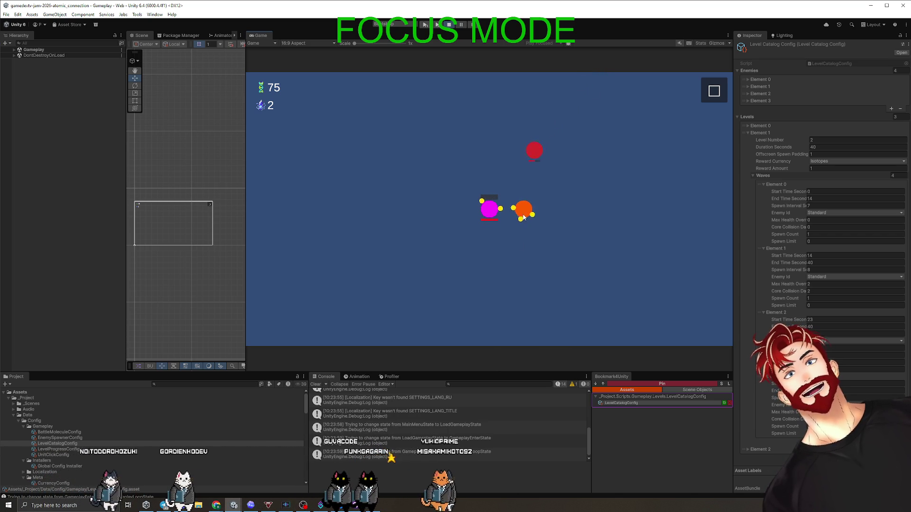
left_click_drag(518, 280, 492, 220)
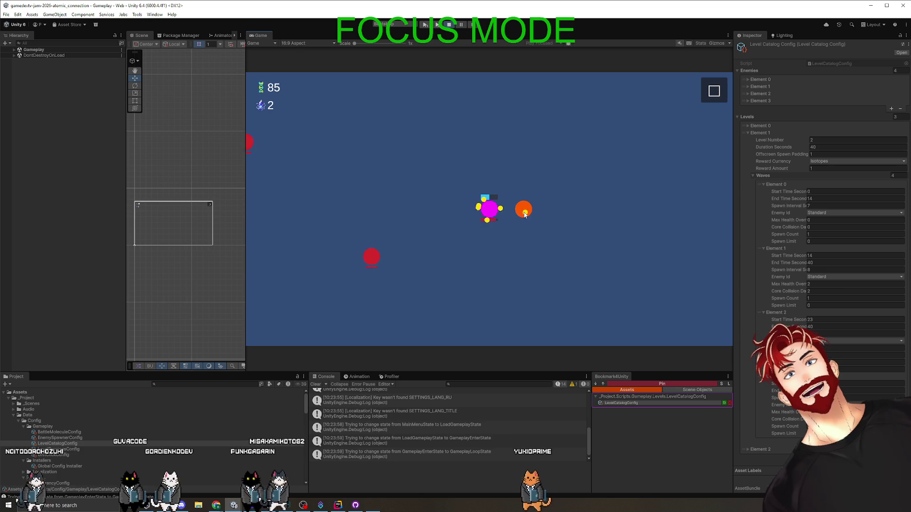
mouse_move(524, 209)
left_mouse_down()
mouse_move(610, 197)
mouse_move(610, 181)
left_mouse_up()
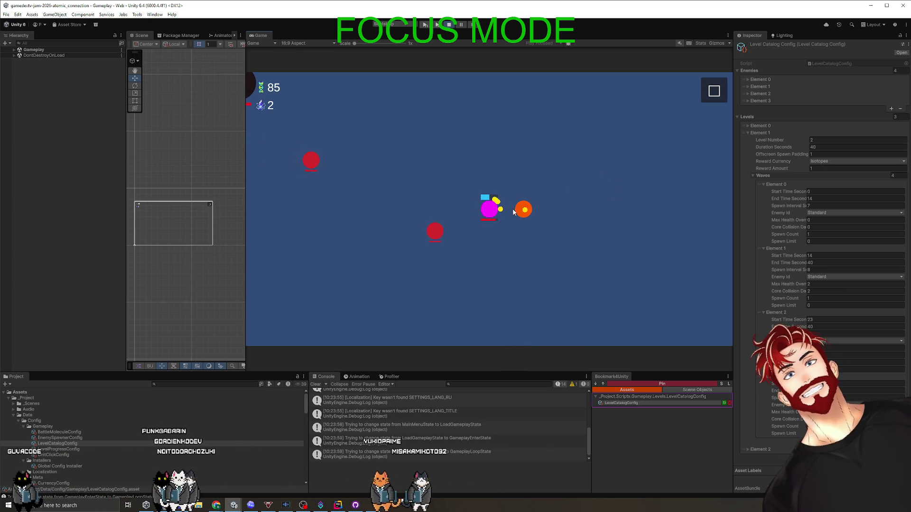
mouse_move(522, 211)
left_mouse_down()
mouse_move(599, 194)
mouse_move(553, 206)
left_mouse_up()
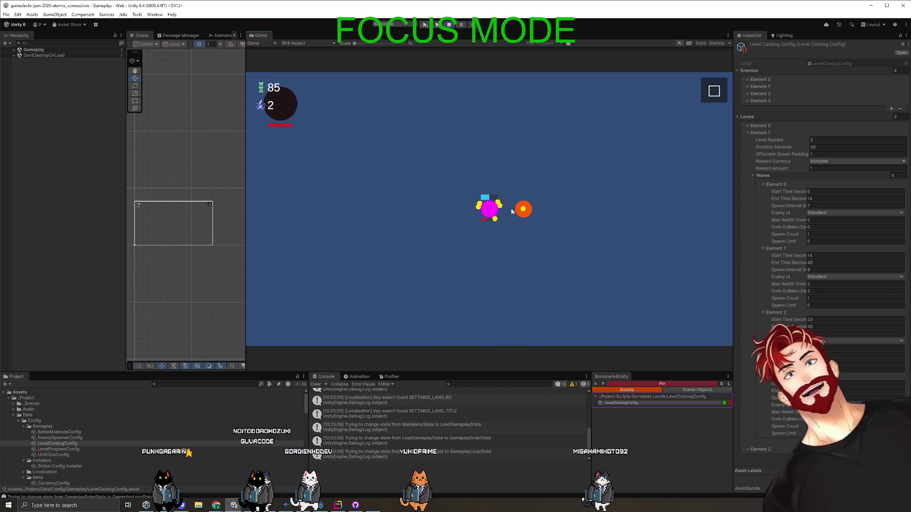
mouse_move(527, 212)
left_mouse_down()
mouse_move(630, 259)
mouse_move(487, 217)
mouse_move(525, 209)
mouse_move(596, 242)
mouse_move(522, 230)
mouse_move(599, 244)
mouse_move(490, 212)
left_mouse_up()
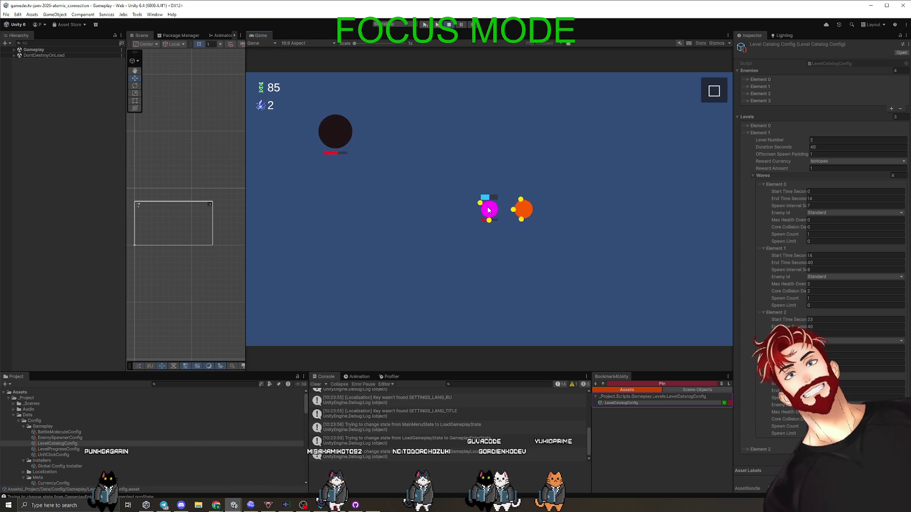
mouse_move(530, 214)
left_mouse_down()
mouse_move(604, 244)
mouse_move(489, 213)
left_mouse_up()
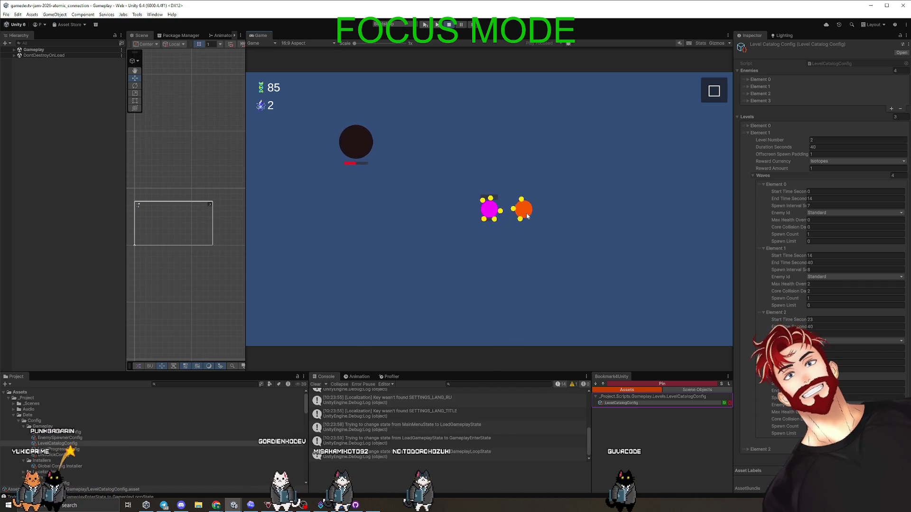
left_click(484, 206)
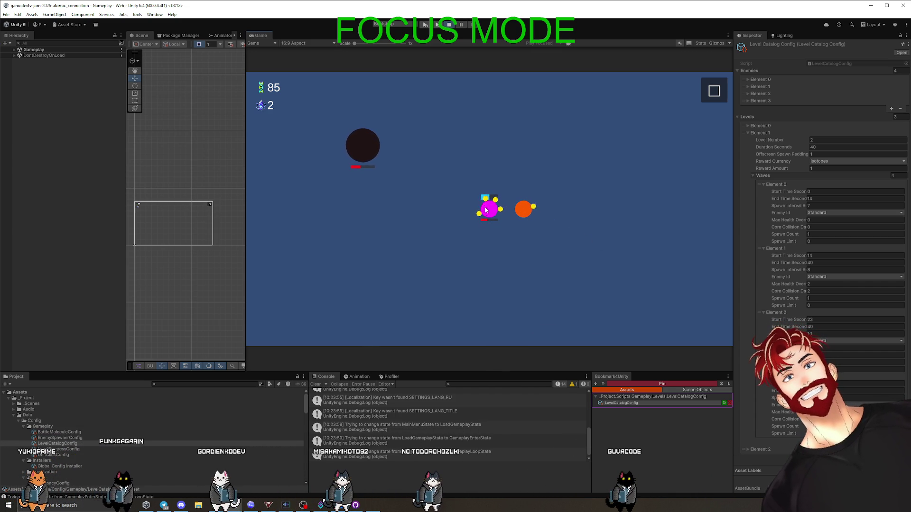
mouse_move(524, 209)
left_mouse_down()
mouse_move(616, 247)
mouse_move(586, 246)
left_mouse_up()
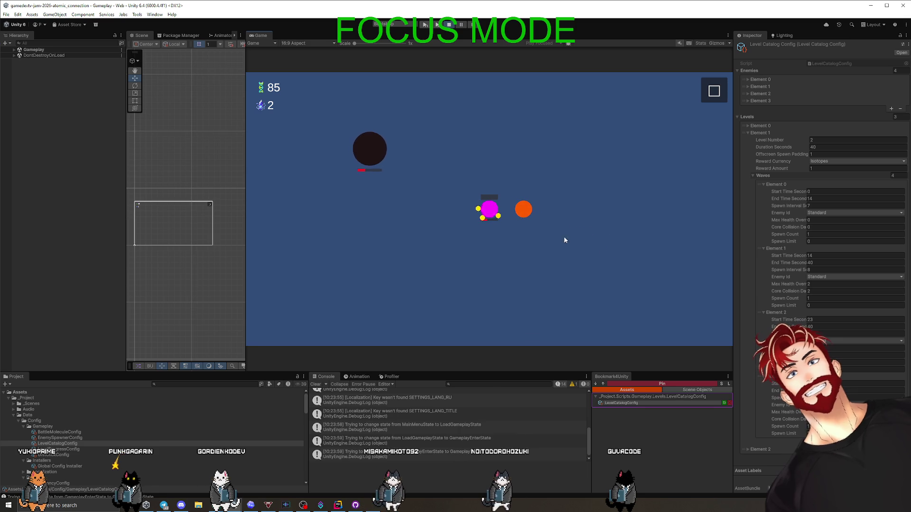
left_click(493, 210)
mouse_move(523, 209)
left_mouse_down()
mouse_move(599, 244)
mouse_move(501, 212)
left_mouse_up()
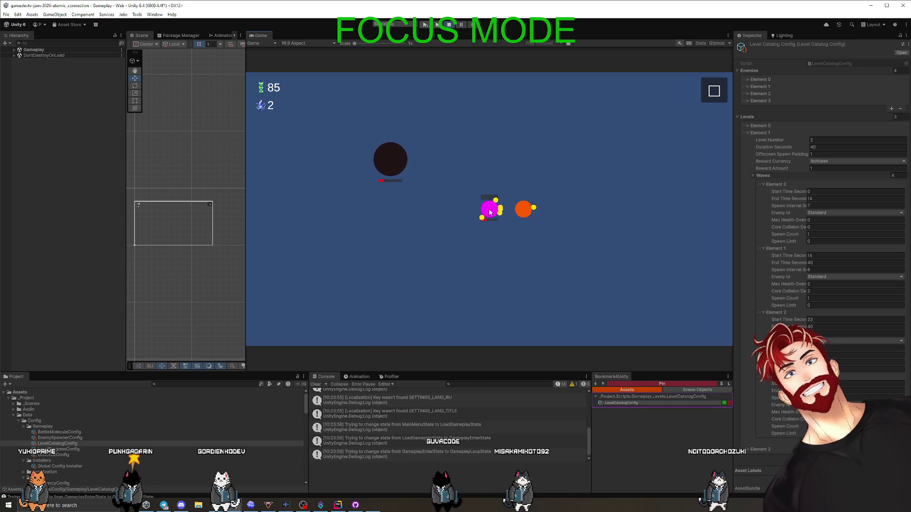
mouse_move(524, 208)
left_mouse_down()
mouse_move(590, 249)
mouse_move(486, 211)
left_mouse_up()
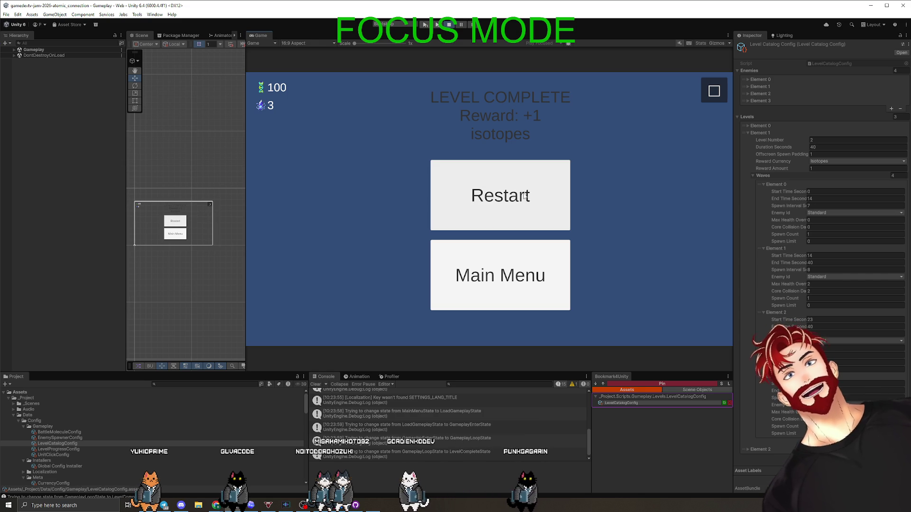
left_click(703, 101)
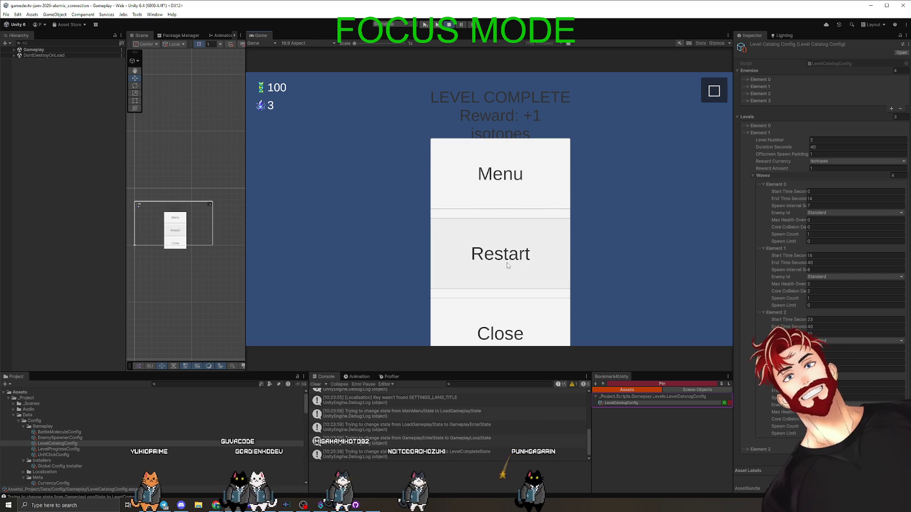
left_click(528, 332)
left_click(717, 93)
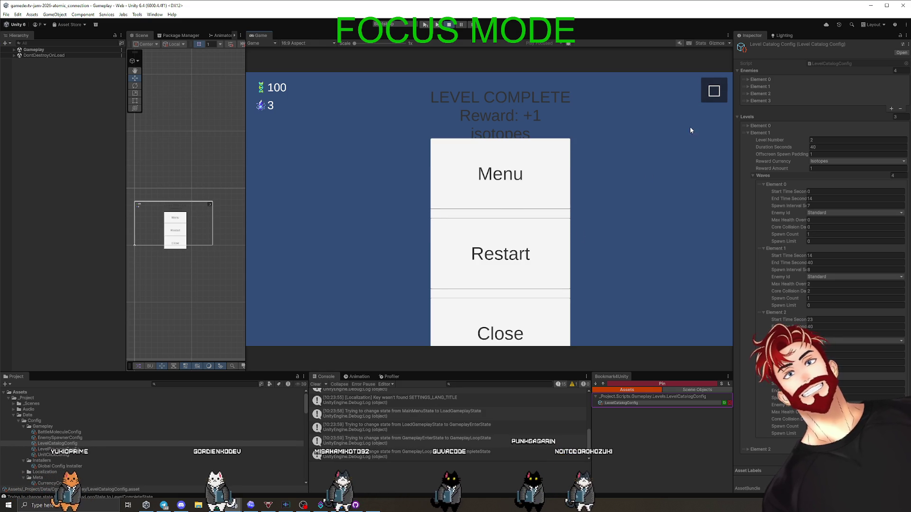
left_click(517, 325)
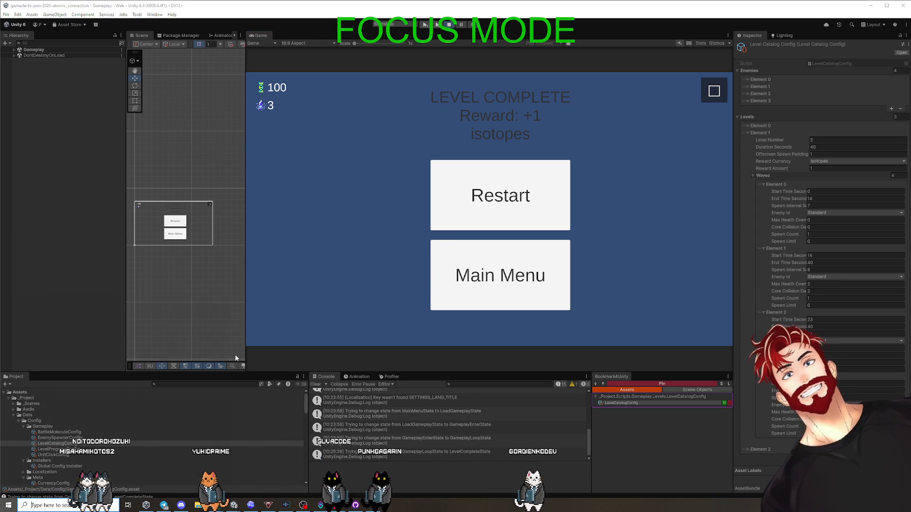
Step: Launch Notepad++ from a Start menu search for 'no' and decline its update offer
key("super")
type("note")
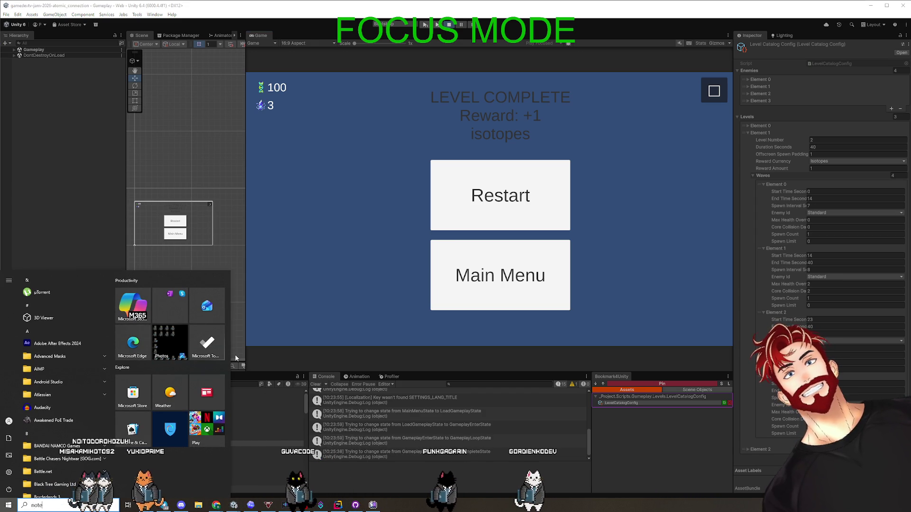
key("BackSpace")
key("BackSpace")
type("no")
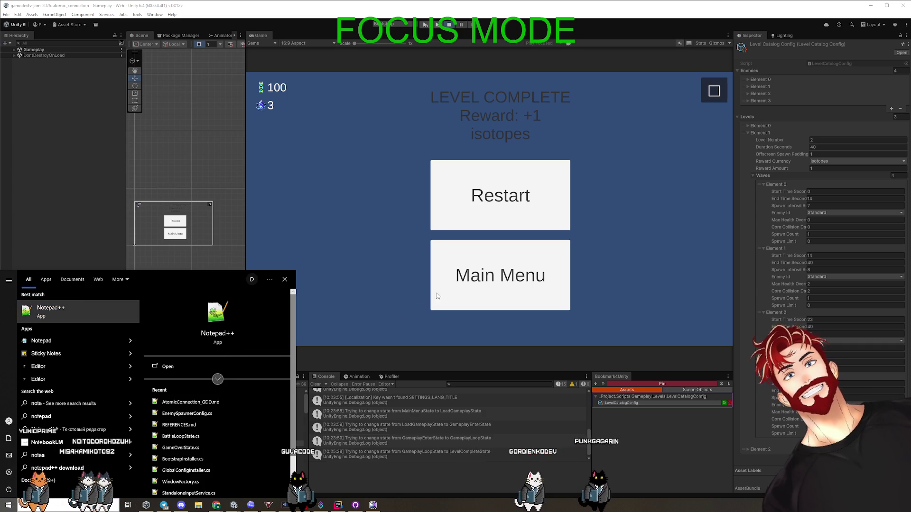
left_click(517, 255)
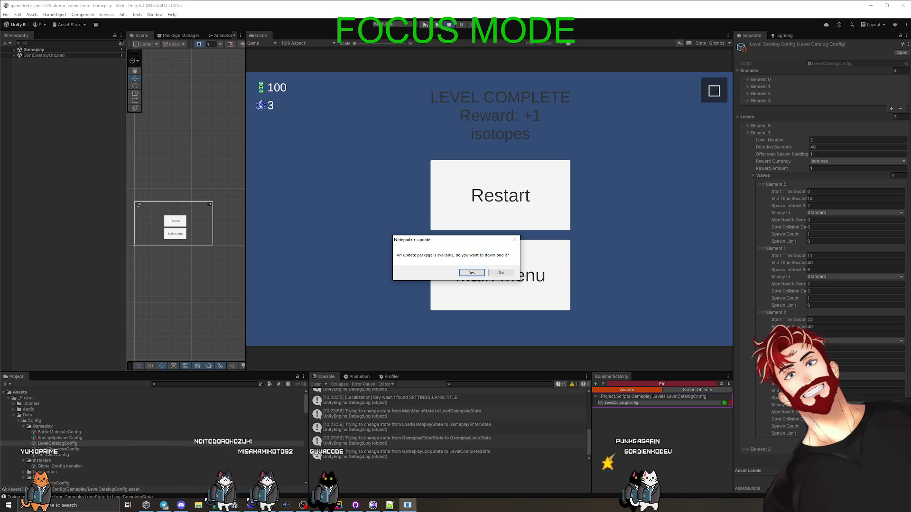
left_click(502, 274)
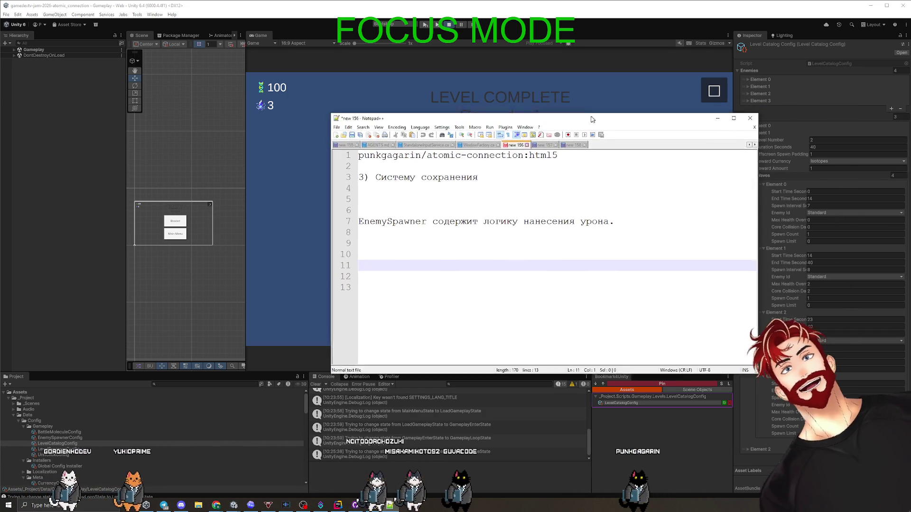
Step: Add the note 'Менюшки открываются поверх других' below the EnemySpawner note
left_click_drag(593, 118, 550, 117)
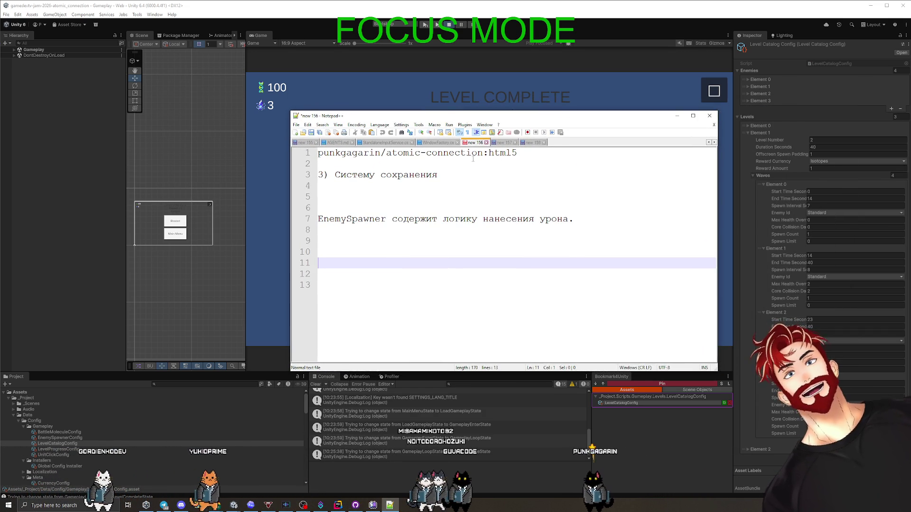
left_click(364, 174)
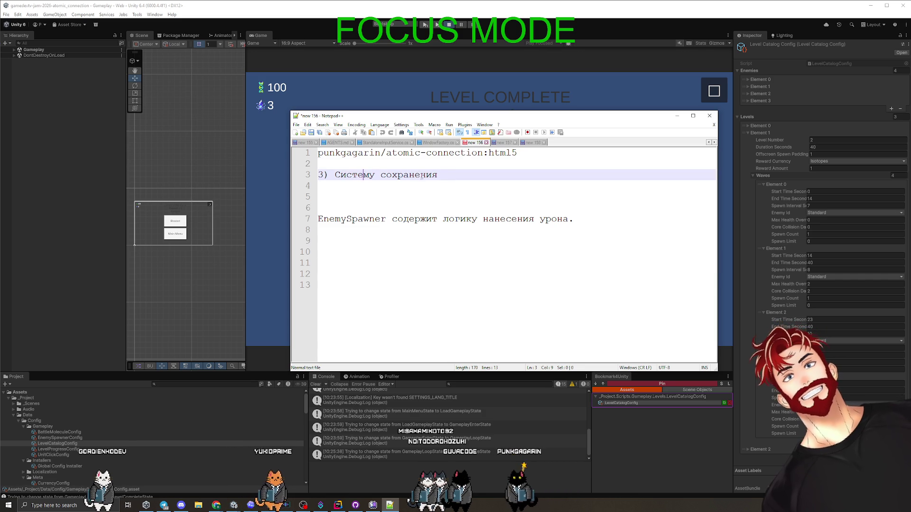
left_click(359, 219)
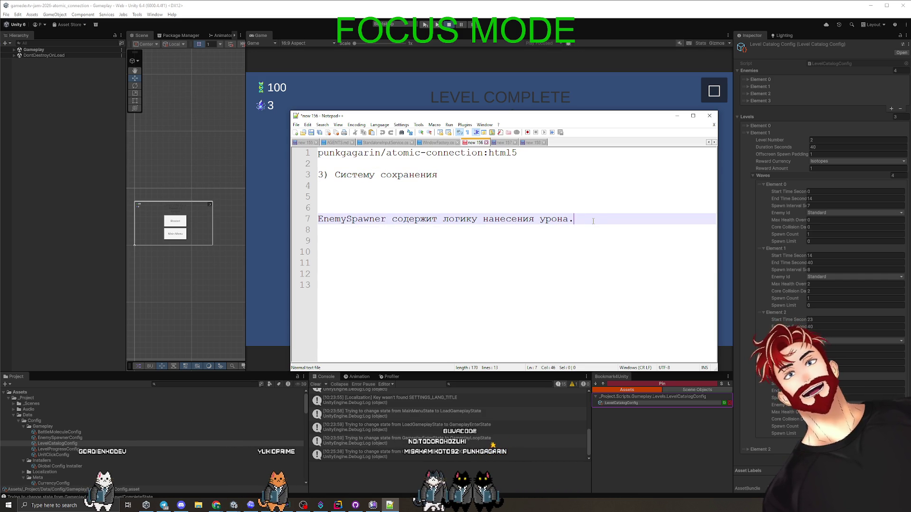
key("Return")
key("Return")
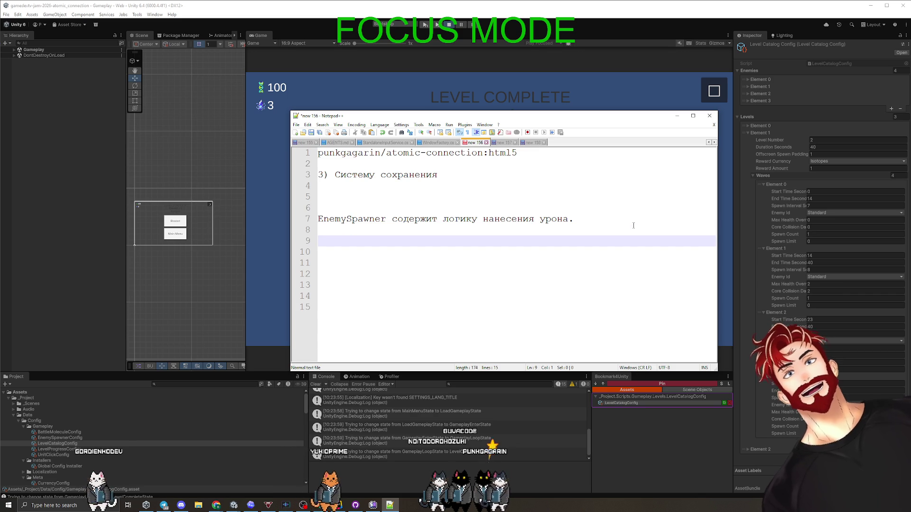
type("Vty")
key("BackSpace")
key("BackSpace")
key("BackSpace")
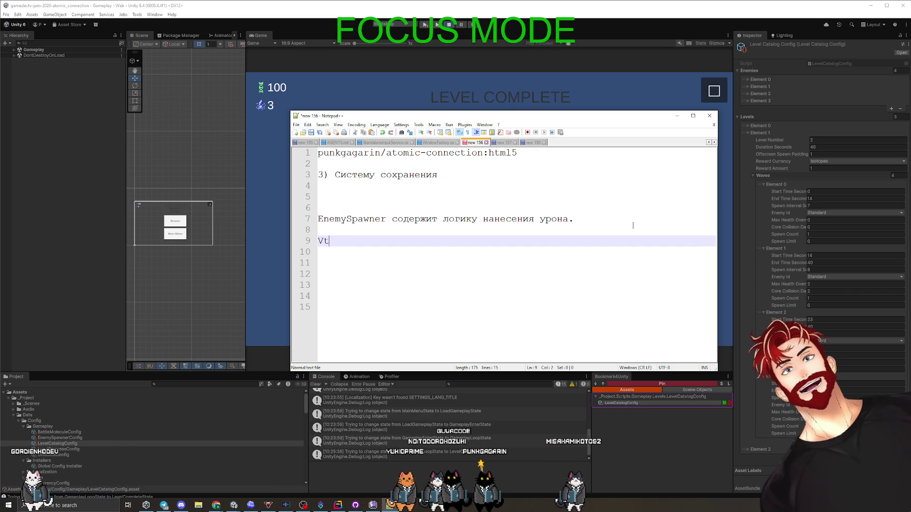
type("Менюшки о")
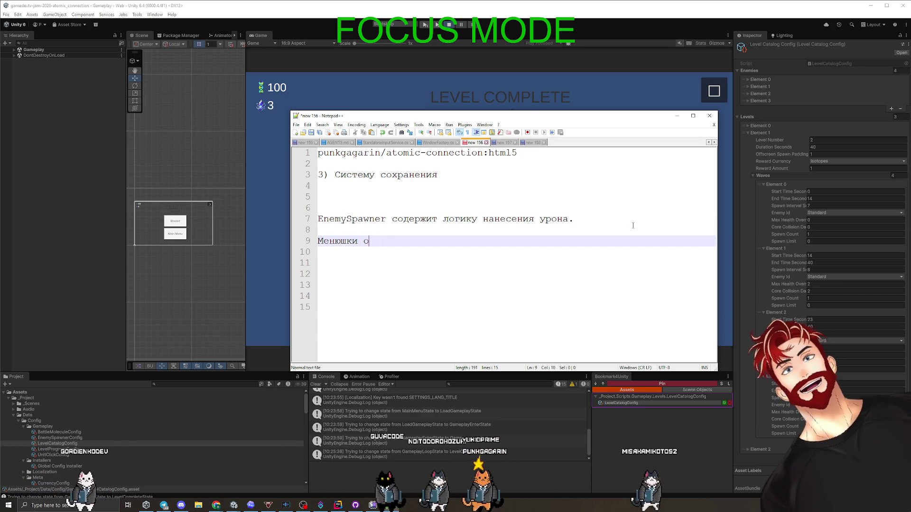
type("ткрываются поверх других")
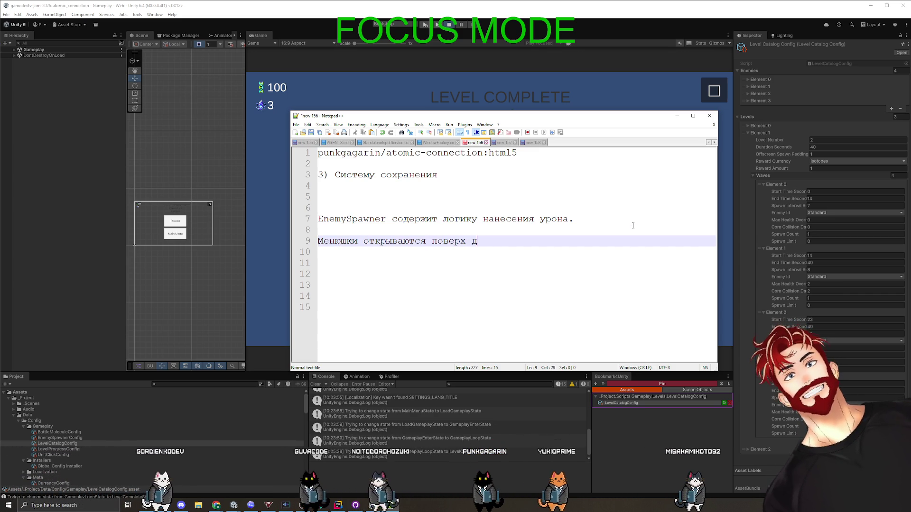
Step: Add the line 'Добавимть менюшка прозрачный фон блокирующий всё остальное' and move Notepad++ aside
key("Return")
type("Много менюшек если жать кнопку")
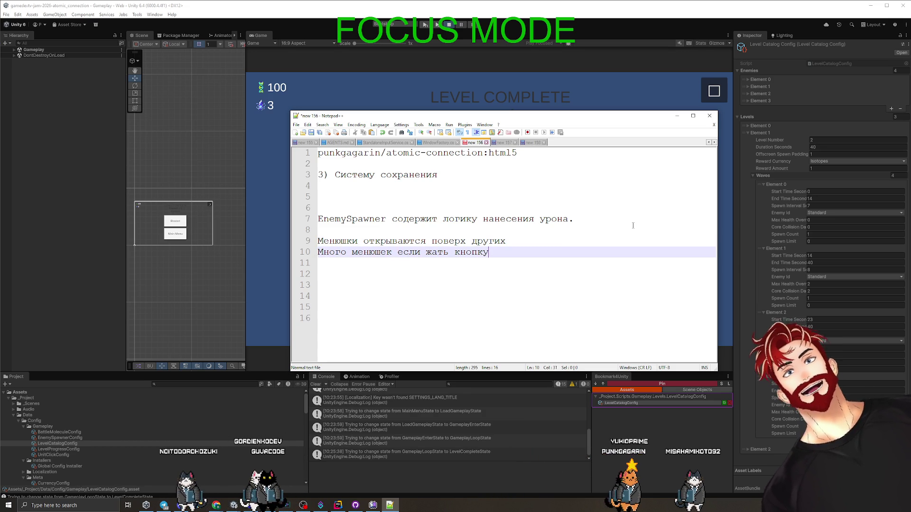
key("Return")
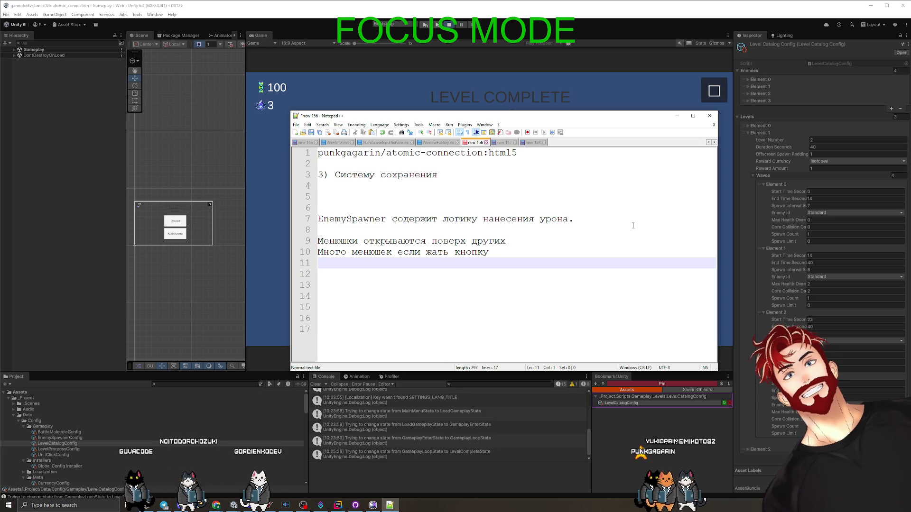
type("Добавимть менюшк")
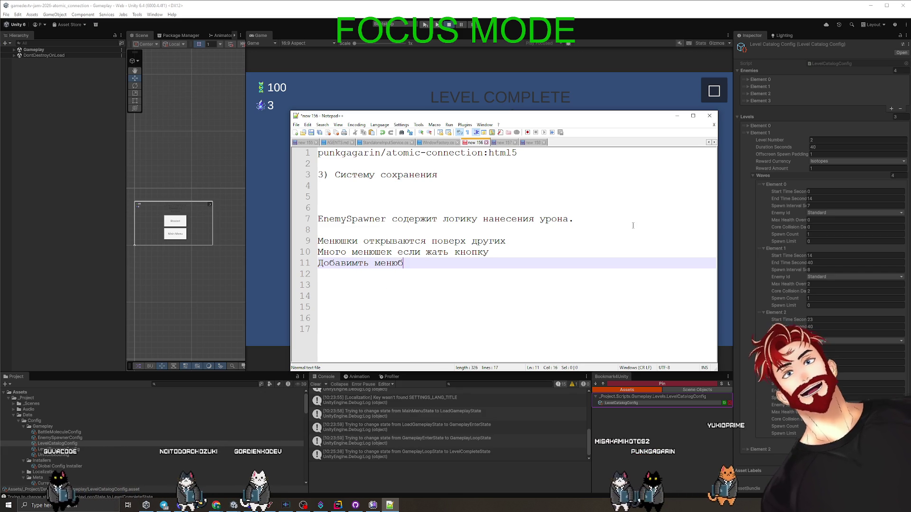
type("а ")
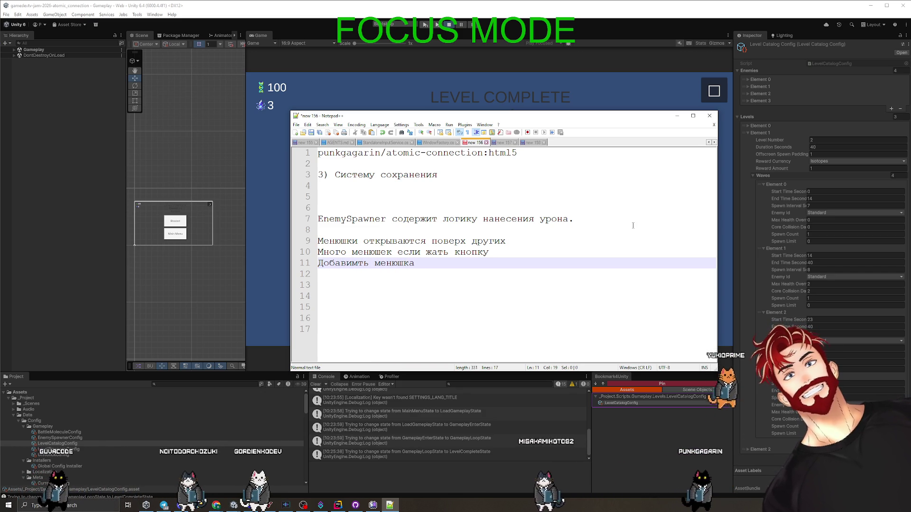
type("пр")
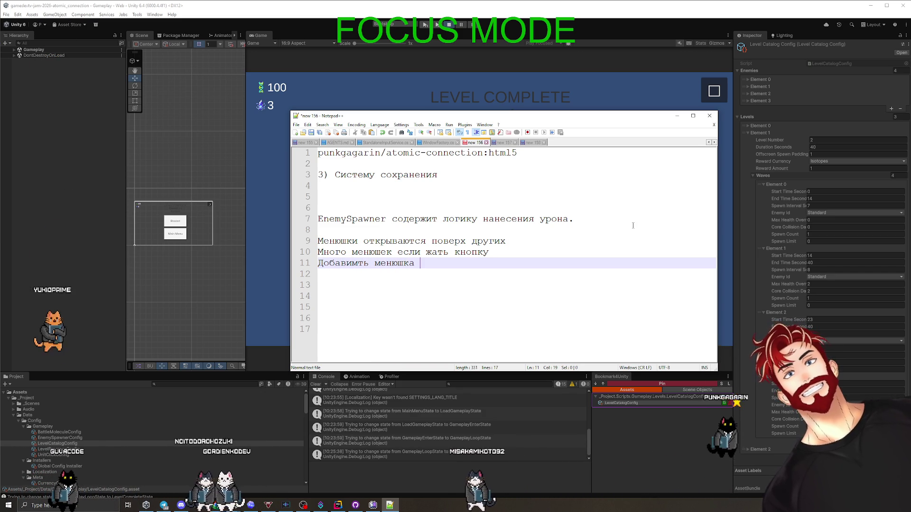
type("озрачн")
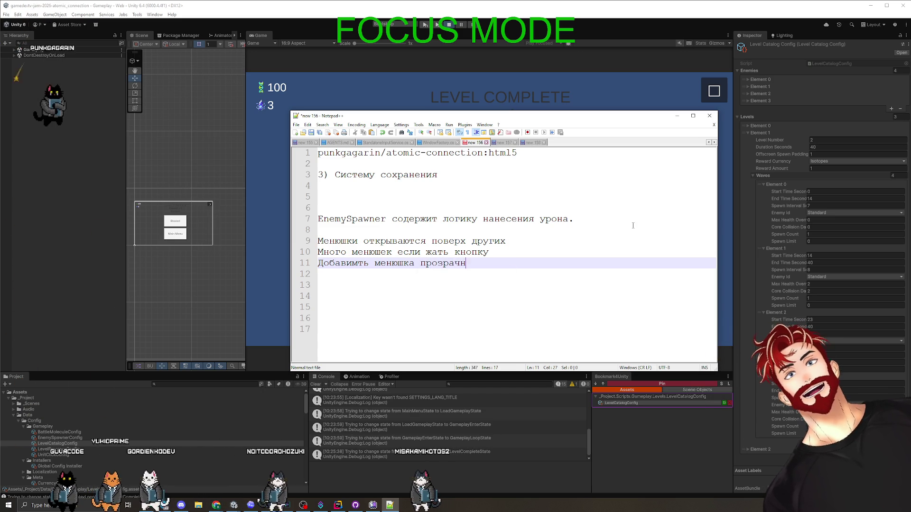
type("ый фон блокирую")
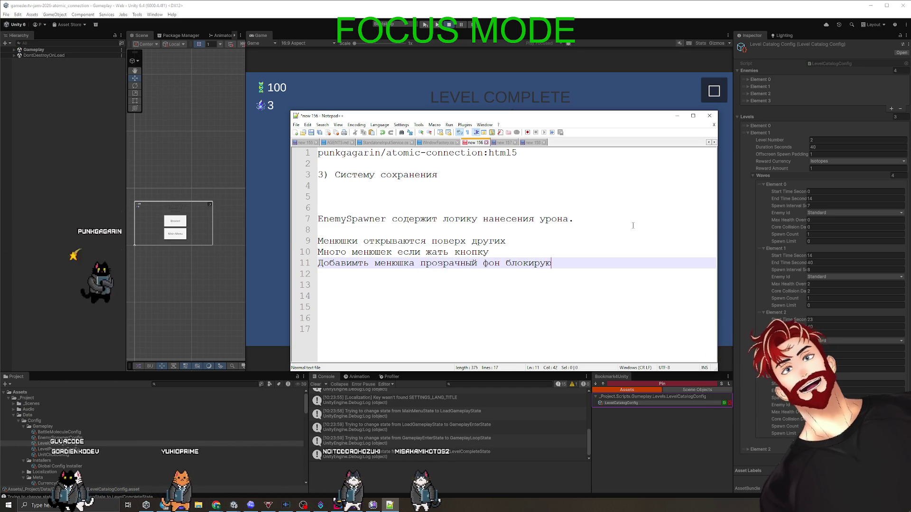
type("щий всё остальное")
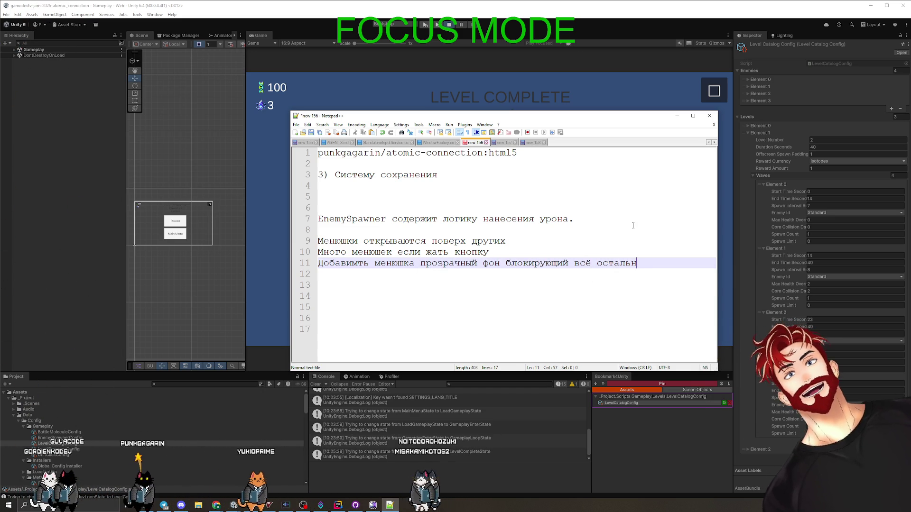
mouse_move(506, 121)
left_mouse_down()
mouse_move(701, 121)
mouse_move(155, 110)
mouse_move(91, 95)
left_mouse_up()
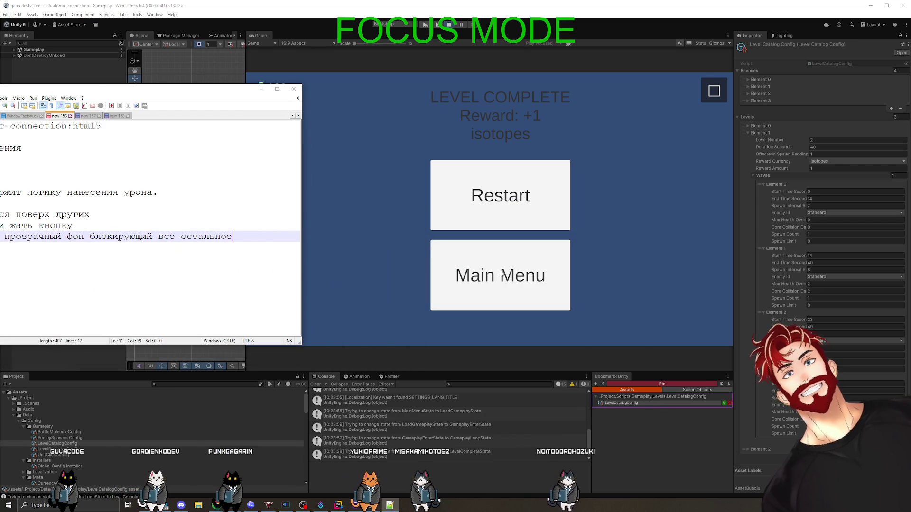
Step: Collapse level 2's waves, expand level 3 and its Waves, then start a new run from the main menu
left_click(754, 176)
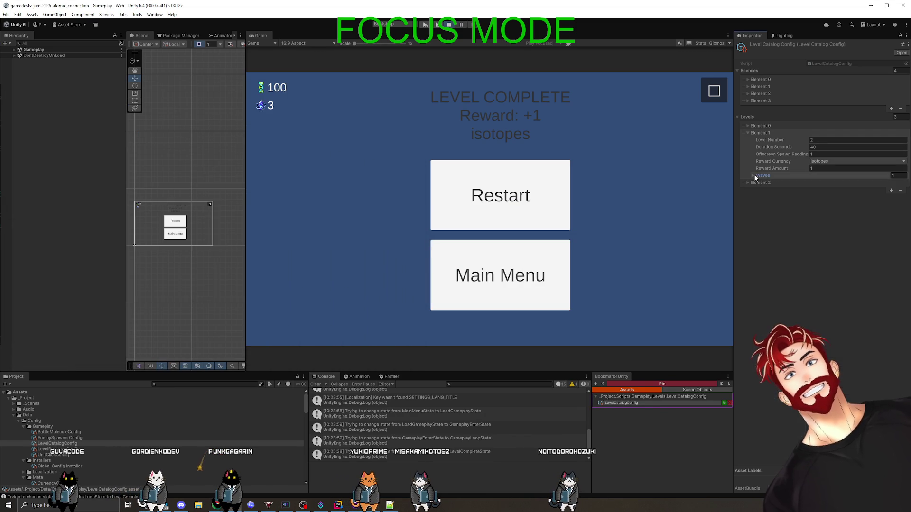
left_click(754, 183)
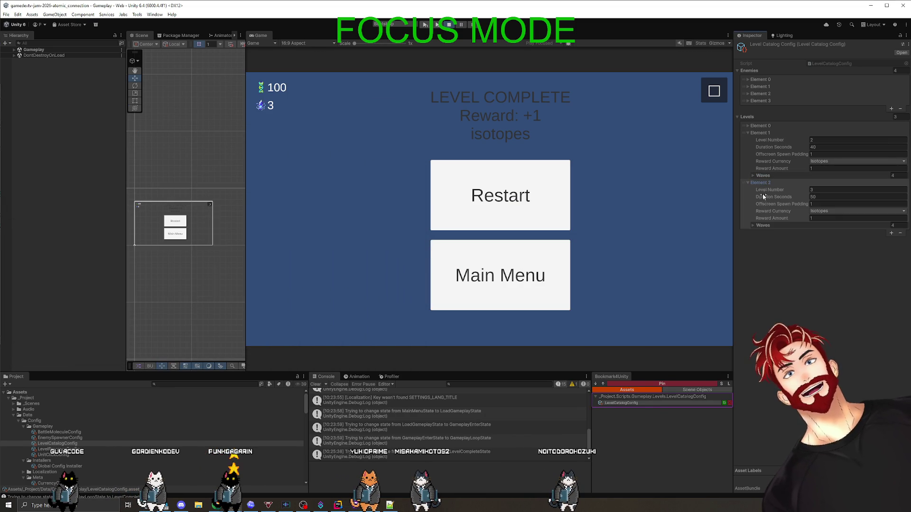
left_click(764, 226)
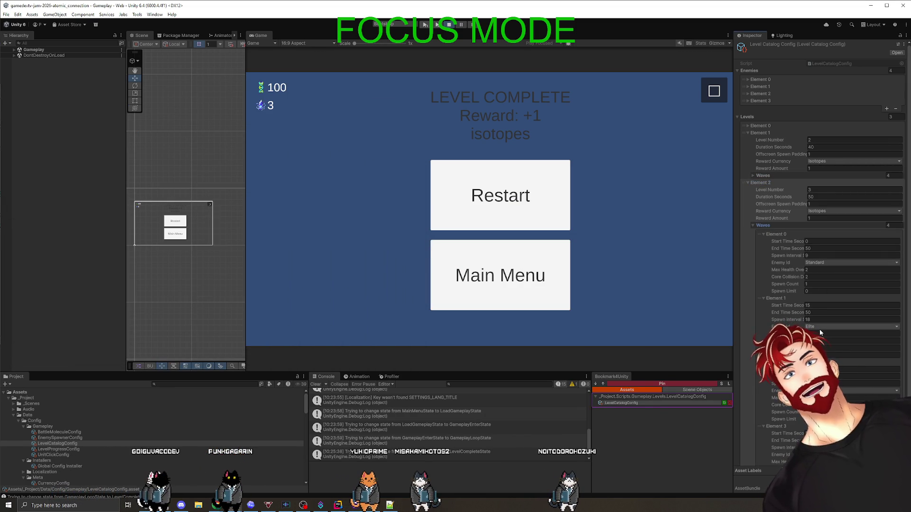
scroll(814, 303, "down", 2)
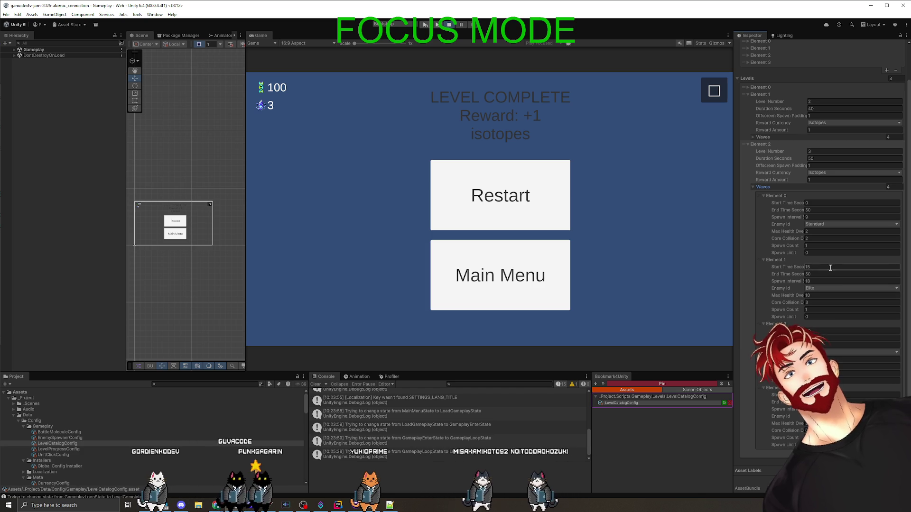
left_click(498, 288)
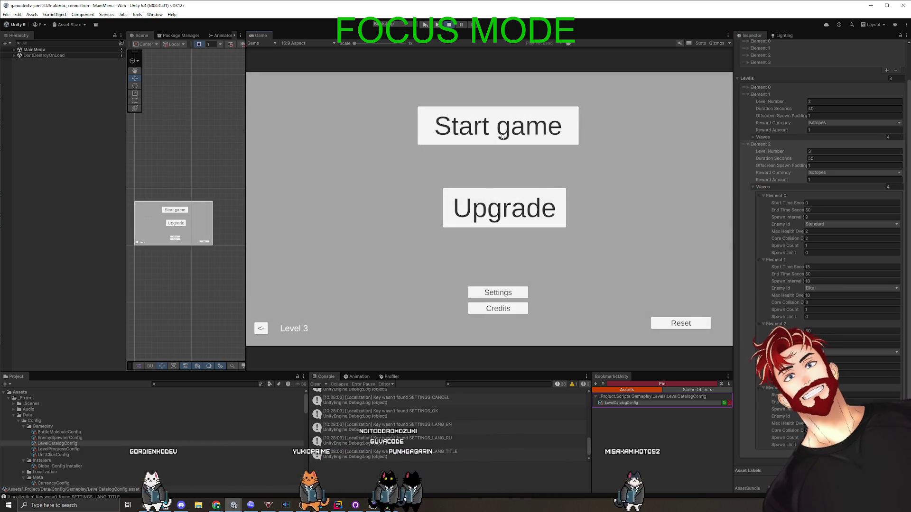
left_click(517, 131)
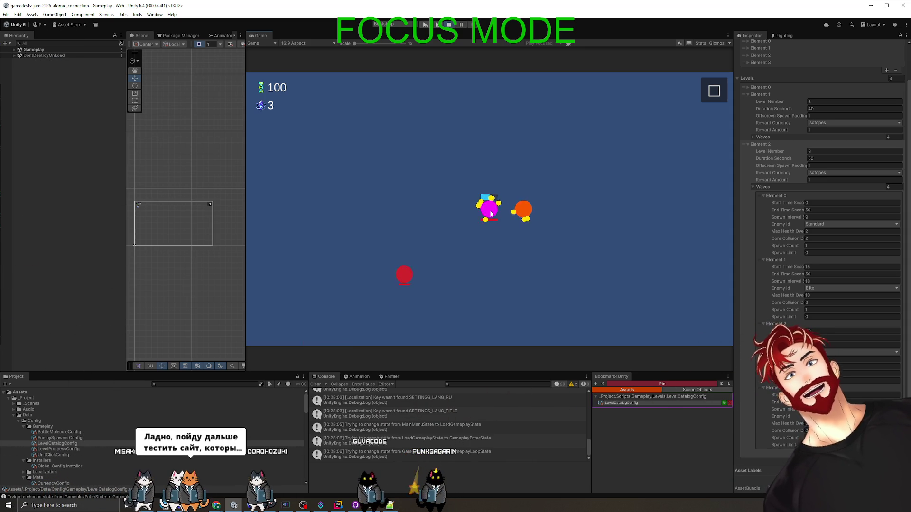
Step: Link the orange circle to enemies until the score reaches 110, then stop Play mode
left_click_drag(524, 209, 597, 167)
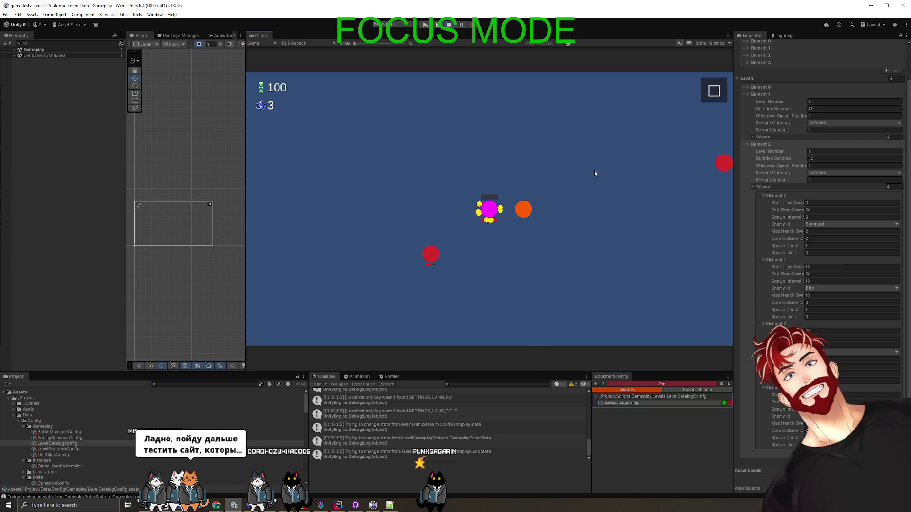
left_click_drag(523, 209, 593, 185)
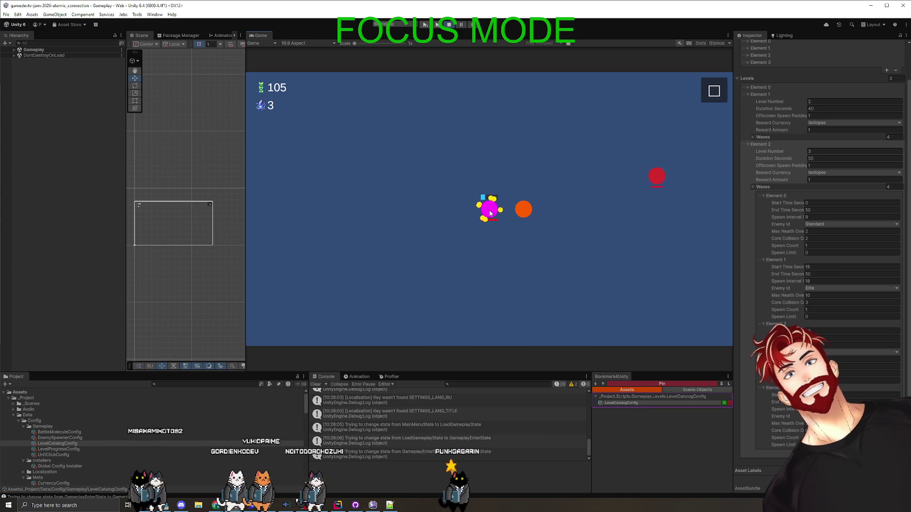
left_click(521, 213)
mouse_move(522, 212)
left_mouse_down()
mouse_move(443, 246)
mouse_move(434, 236)
left_mouse_up()
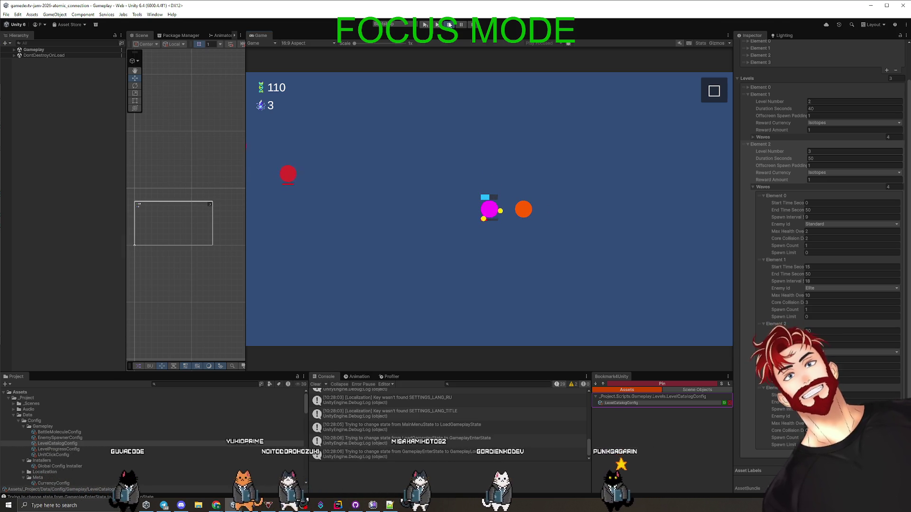
key("ctrl+p")
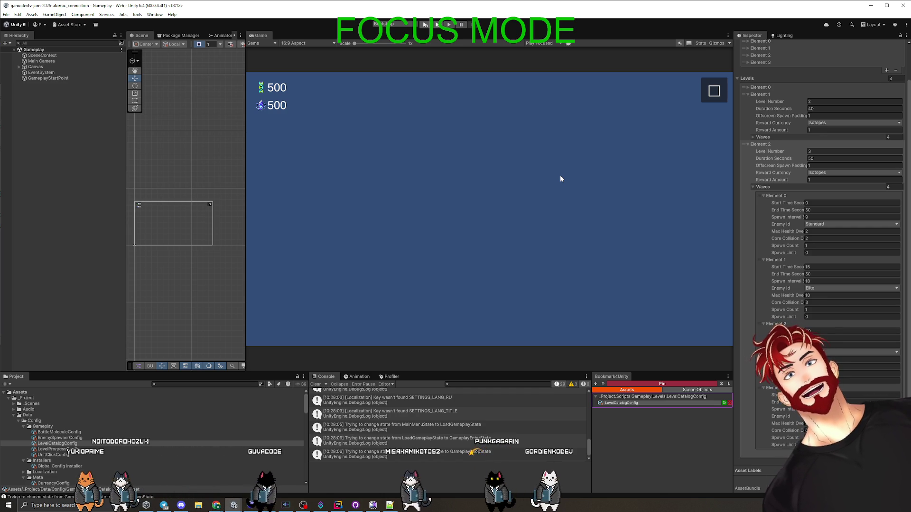
Step: Change level 3's Elite wave Max Health Override from 10 to 8, then switch to Discord
left_click(815, 295)
type("8")
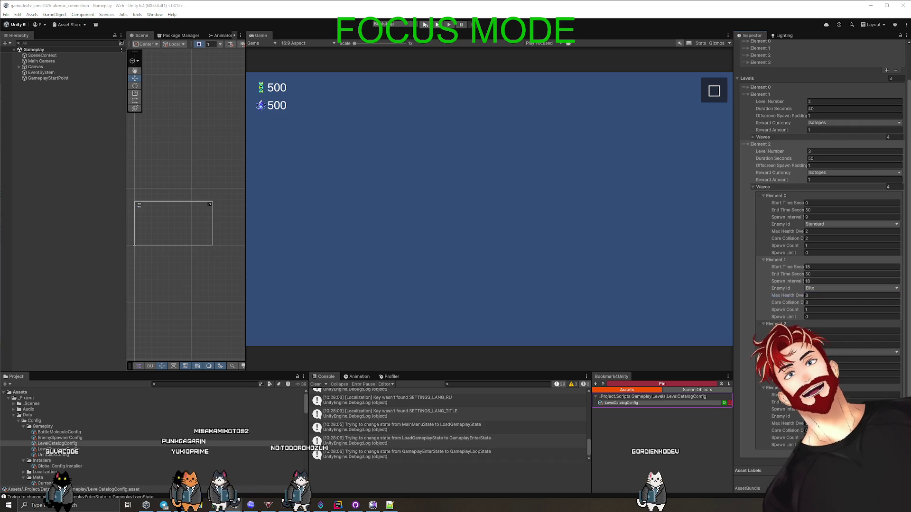
key("alt+Tab")
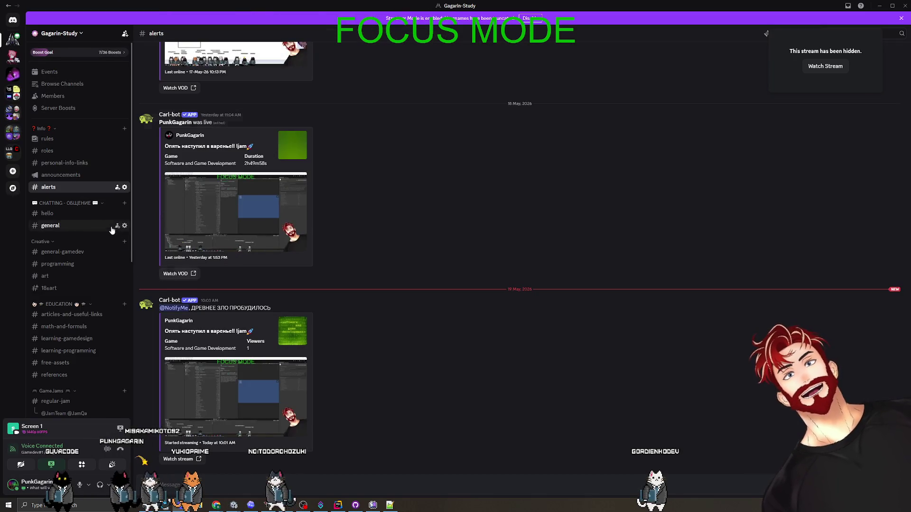
Step: Open the text chat of the Gamedev-Private voice channel from the channel sidebar
scroll(76, 337, "down", 3)
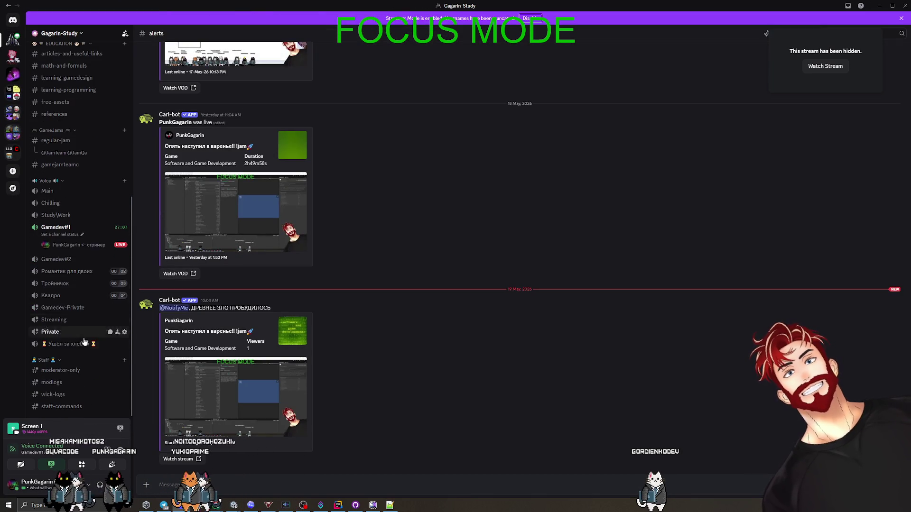
left_click(109, 308)
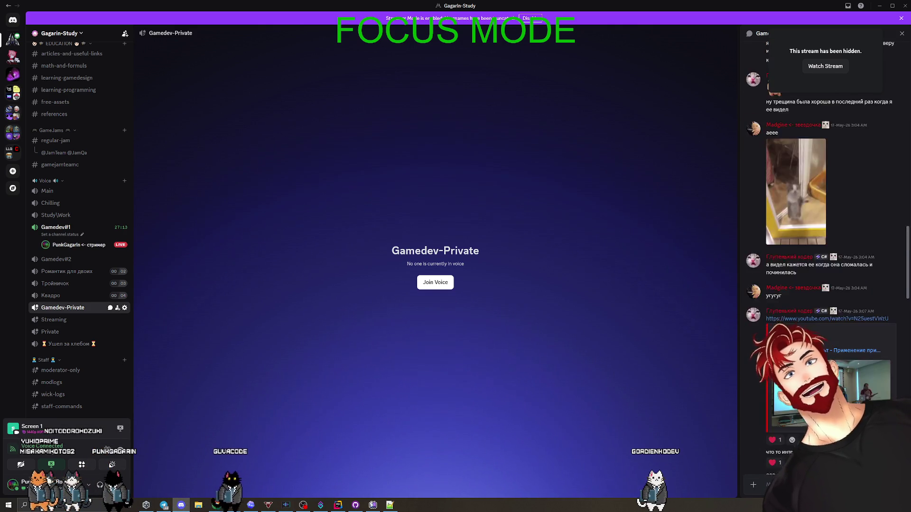
Step: Read back through older Gamedev-Private chat messages, then drag the Discord window off screen to reveal Unity
scroll(825, 238, "up", 10)
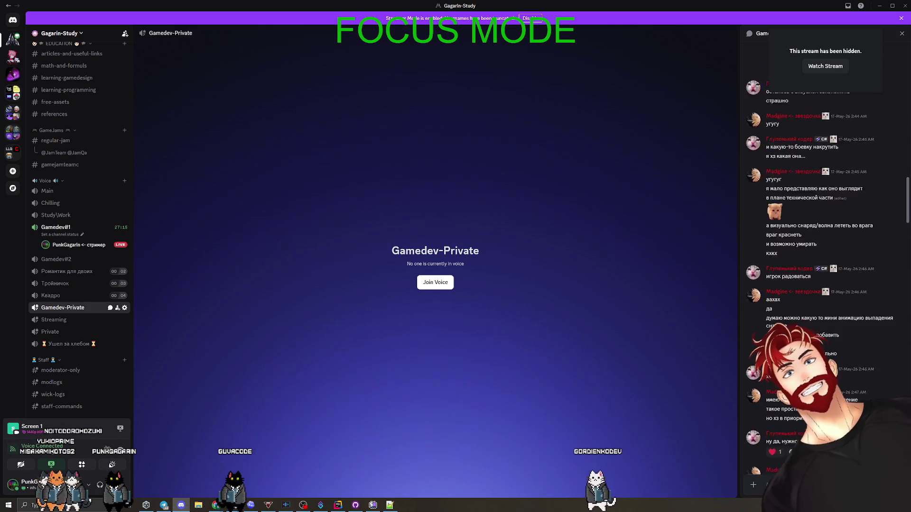
scroll(826, 238, "up", 5)
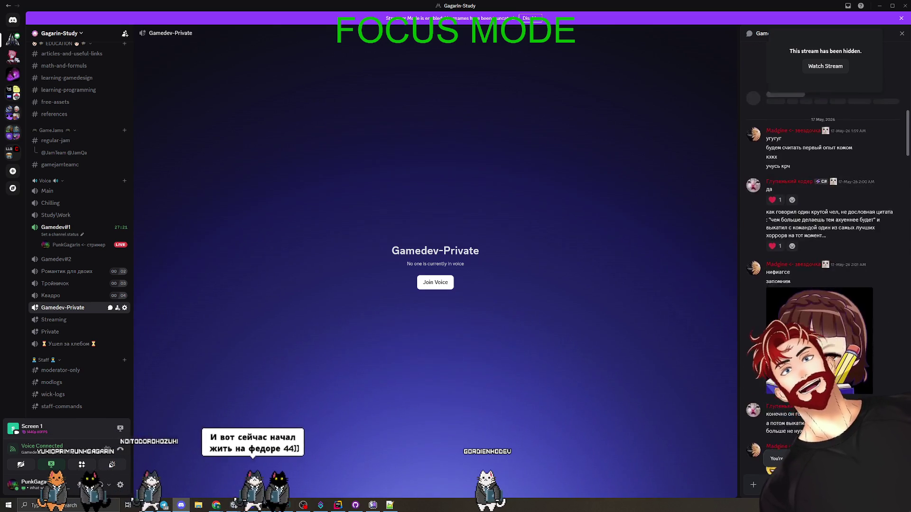
scroll(825, 237, "up", 10)
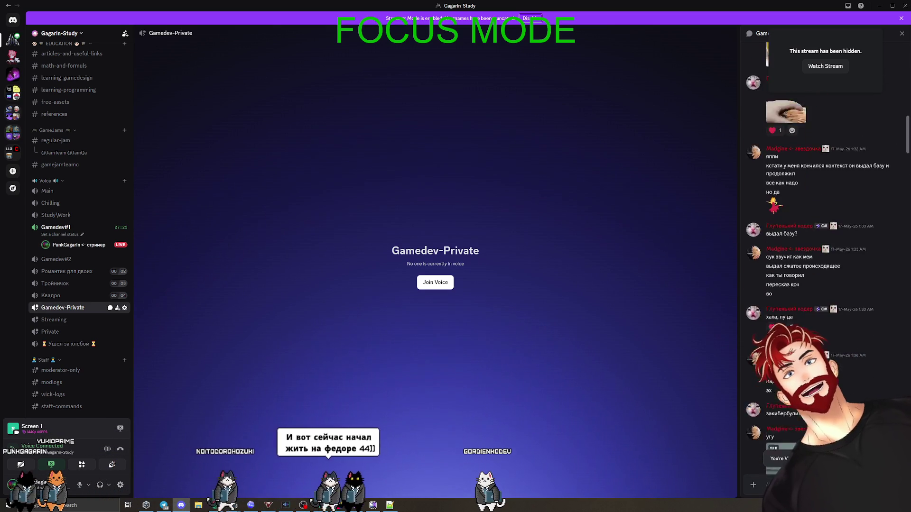
scroll(826, 237, "up", 3)
scroll(825, 237, "up", 10)
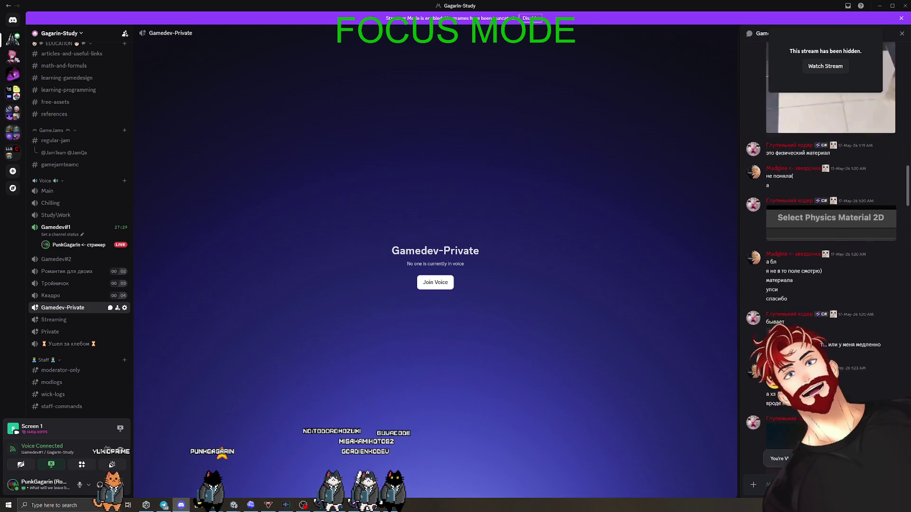
scroll(826, 237, "up", 3)
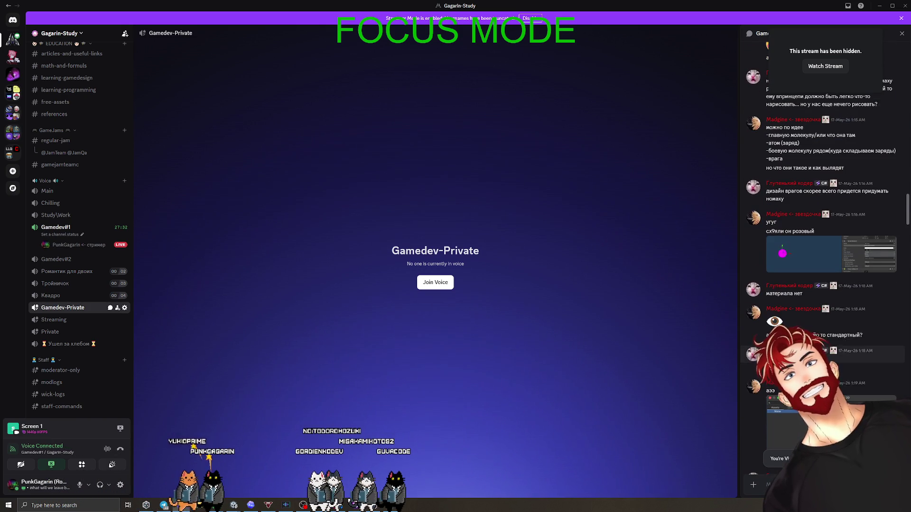
scroll(826, 238, "up", 15)
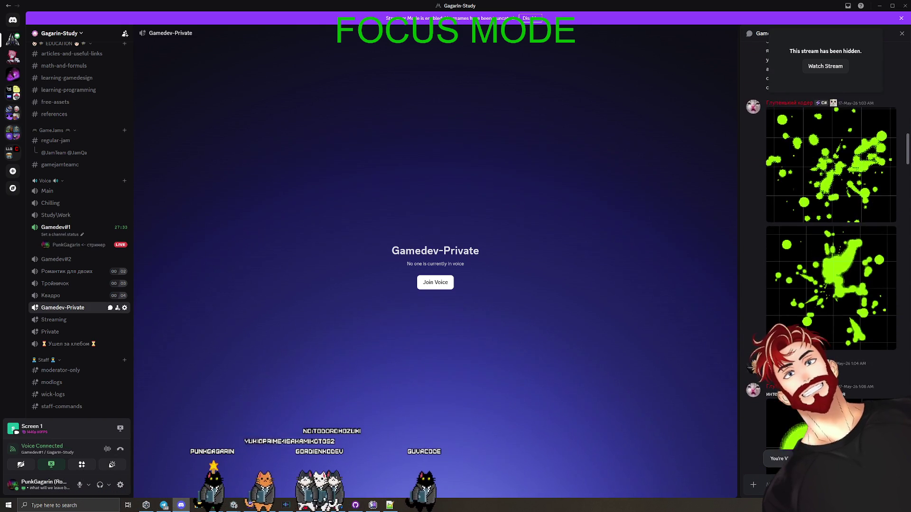
scroll(826, 237, "up", 4)
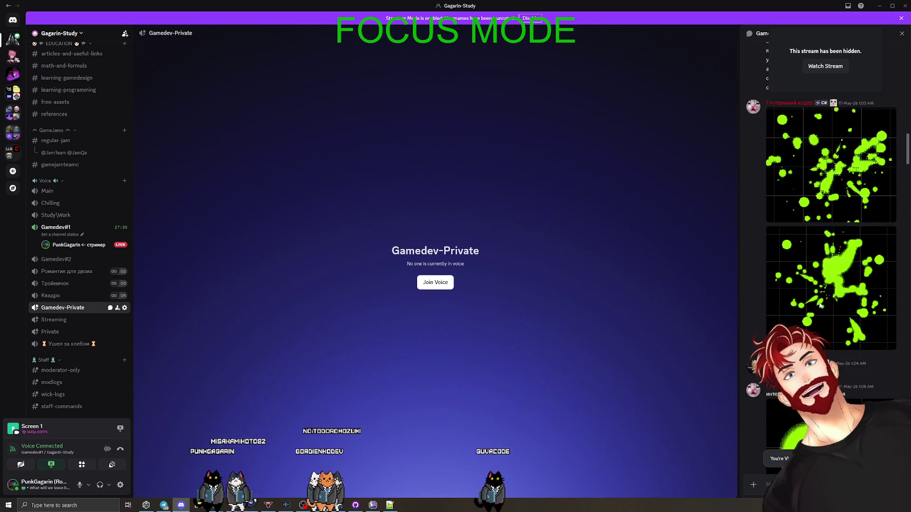
scroll(809, 326, "up", 5)
scroll(809, 326, "up", 15)
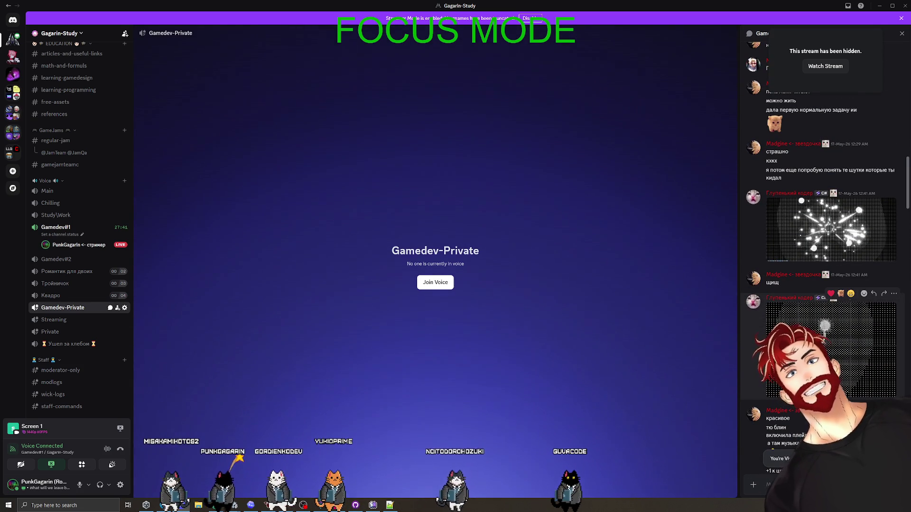
scroll(828, 332, "down", 2)
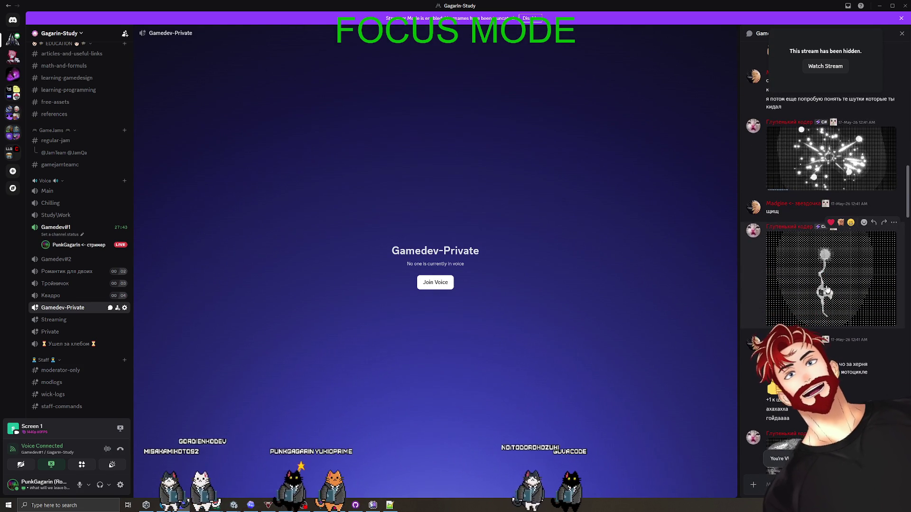
scroll(826, 322, "up", 6)
scroll(822, 309, "up", 10)
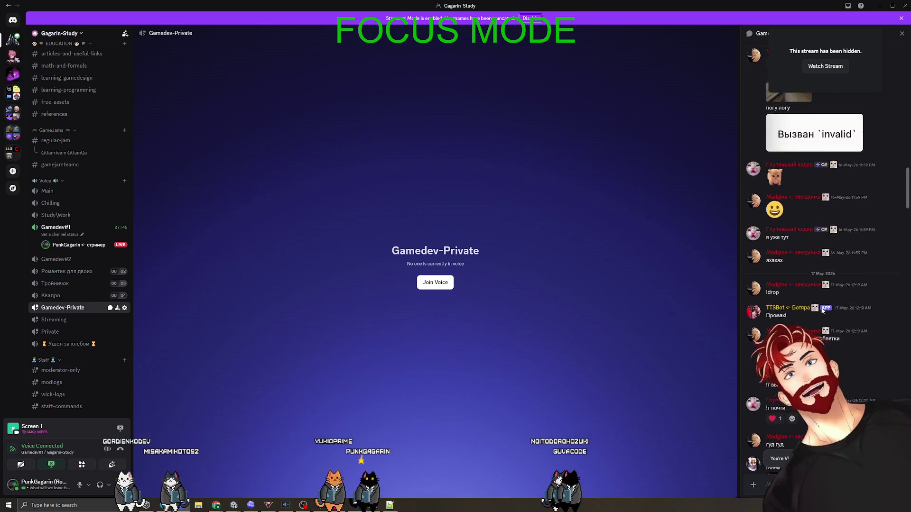
scroll(821, 310, "up", 10)
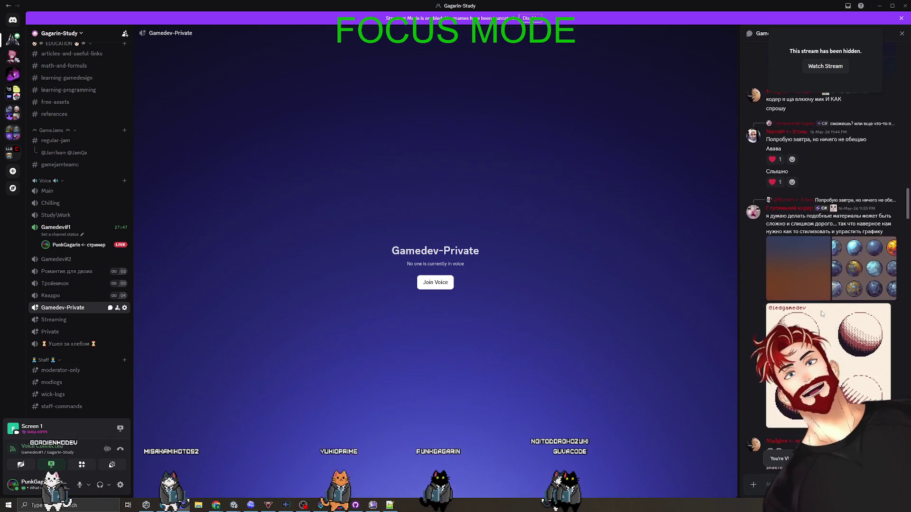
scroll(821, 312, "up", 10)
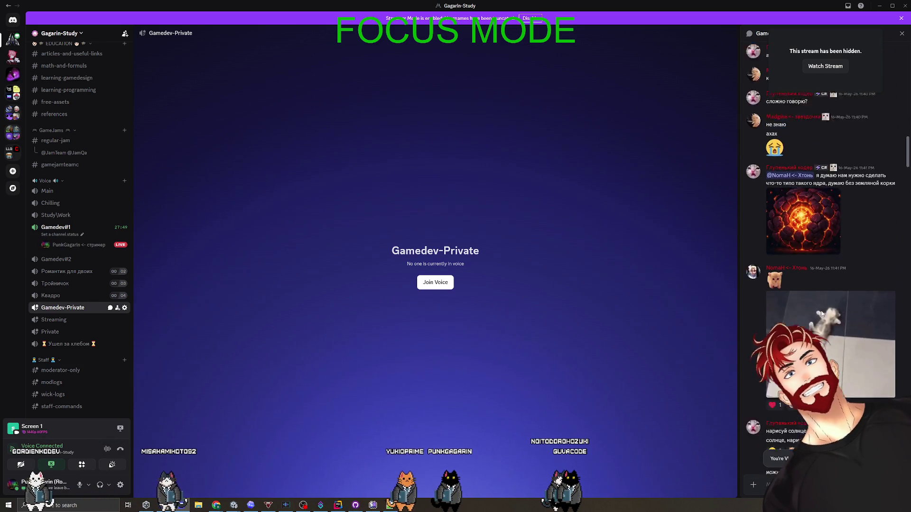
scroll(821, 310, "up", 10)
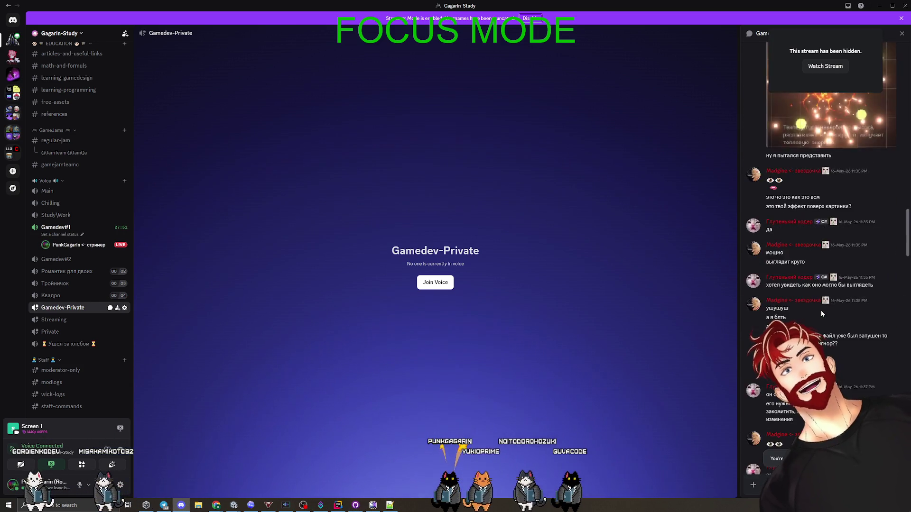
scroll(823, 314, "up", 5)
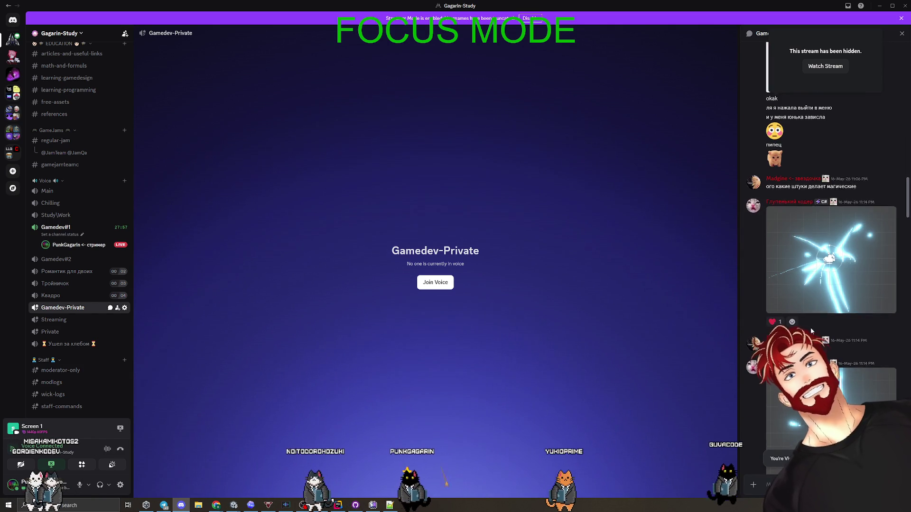
scroll(821, 284, "up", 10)
scroll(812, 331, "up", 15)
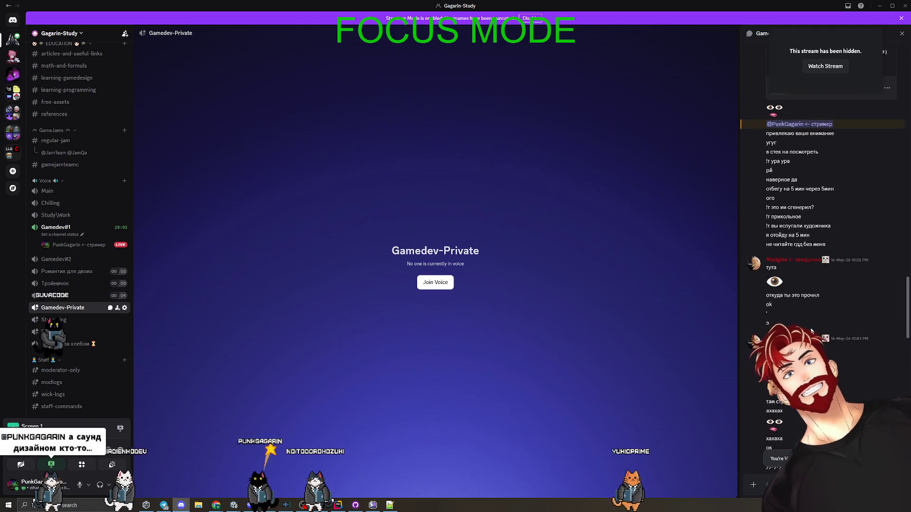
scroll(811, 331, "up", 15)
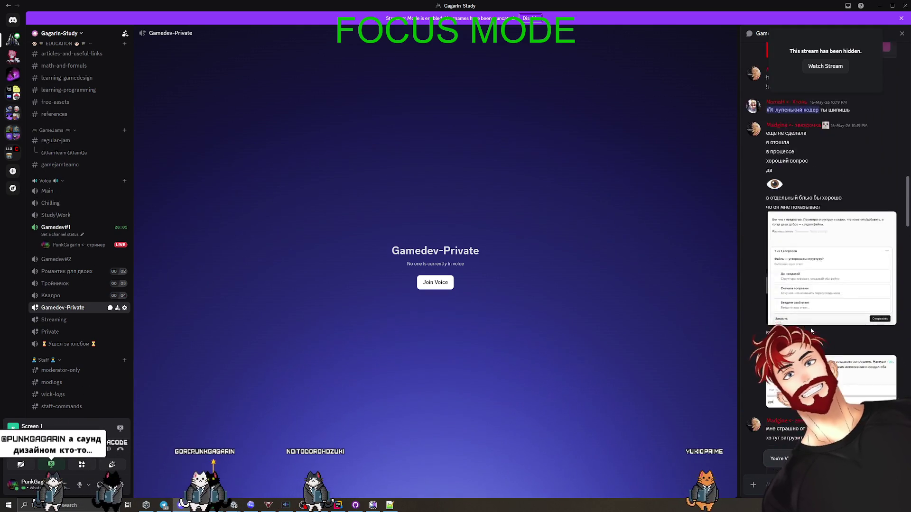
scroll(811, 330, "up", 15)
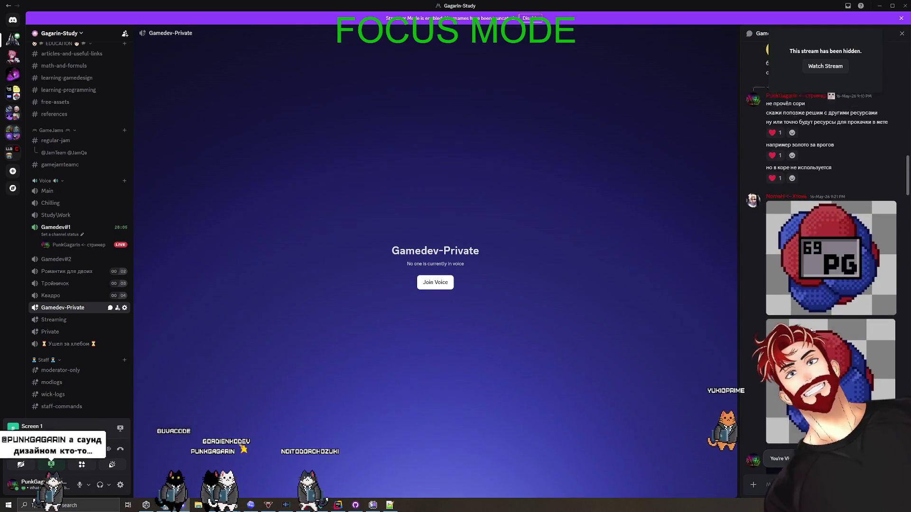
scroll(812, 330, "up", 15)
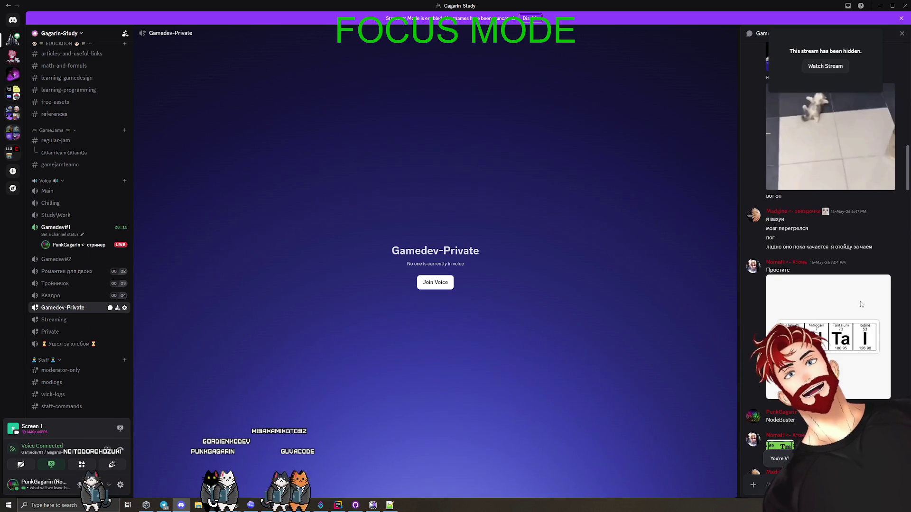
scroll(852, 342, "up", 15)
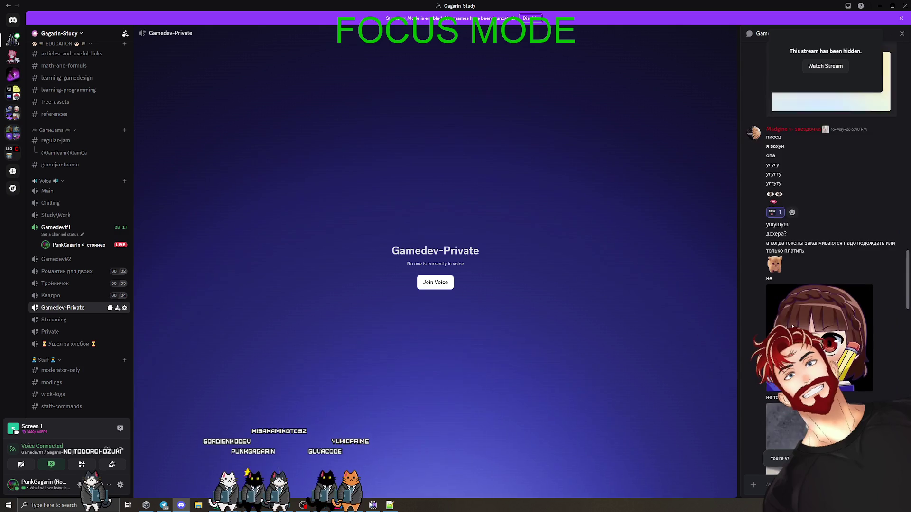
scroll(792, 327, "up", 15)
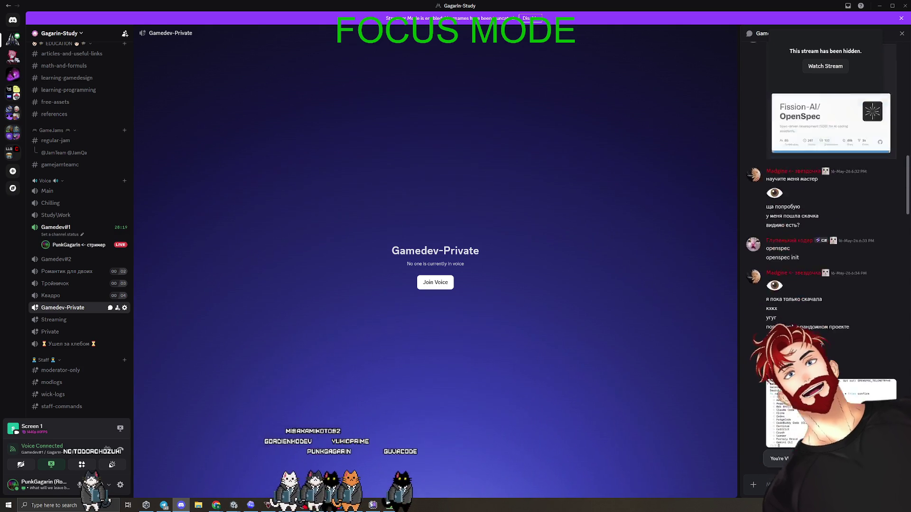
scroll(792, 326, "up", 15)
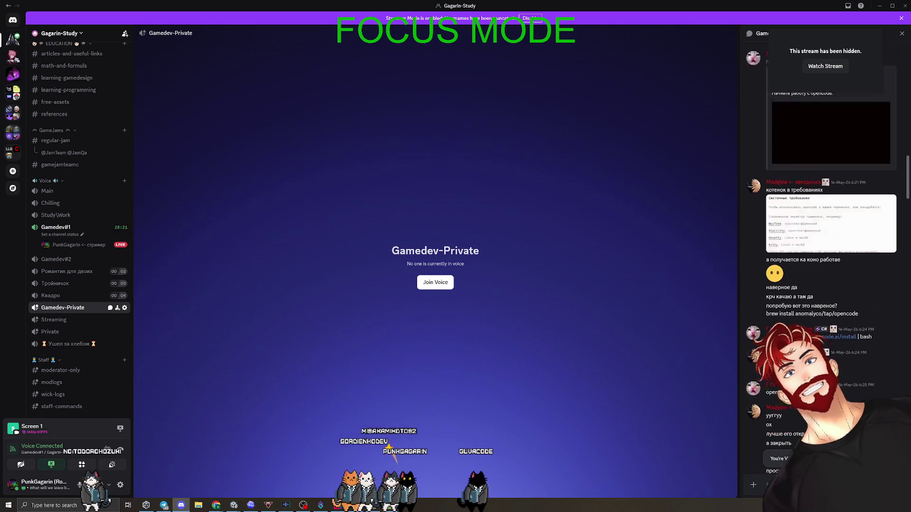
mouse_move(583, 9)
left_mouse_down()
mouse_move(637, 86)
mouse_move(910, 94)
left_mouse_up()
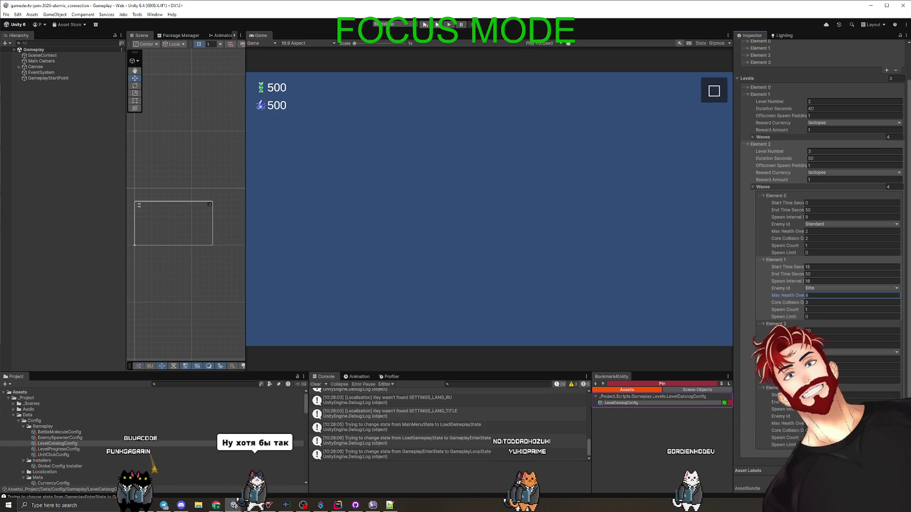
Step: Commit the Elite wave's new Max Health Override value of 8
left_click(664, 475)
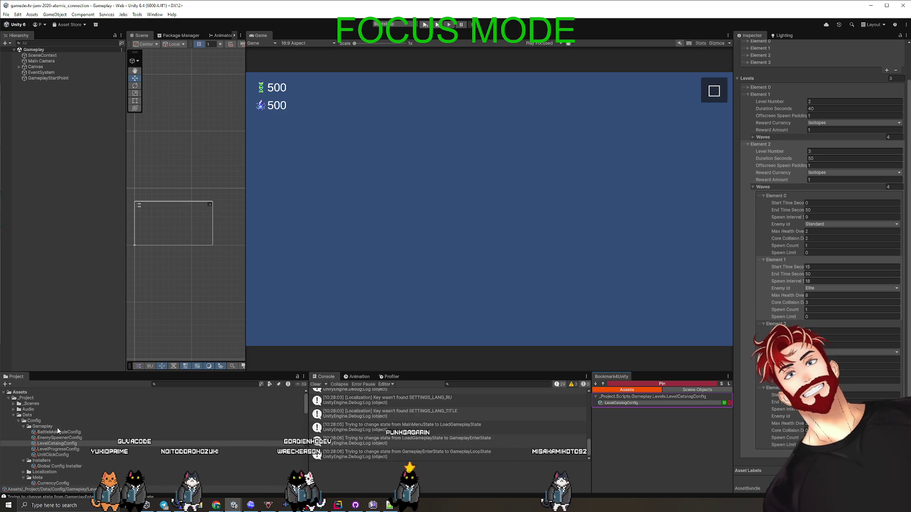
scroll(229, 430, "down", 3)
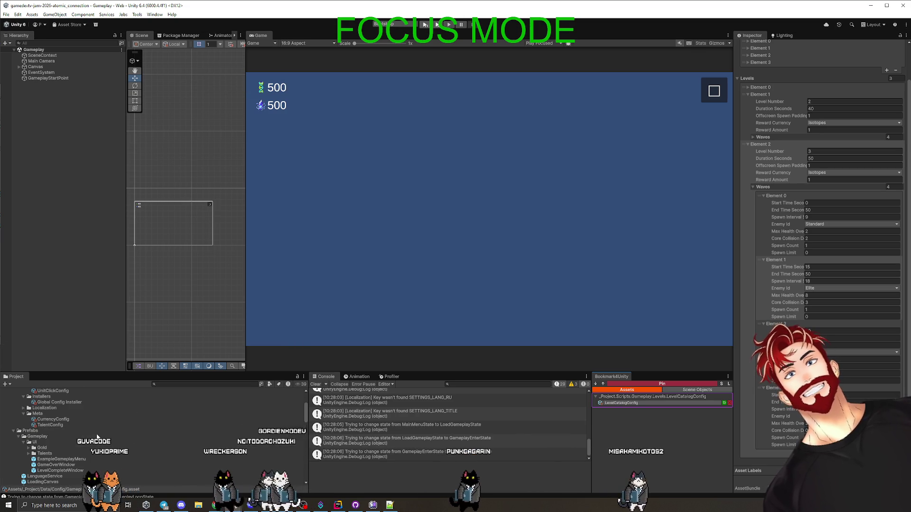
scroll(229, 430, "up", 3)
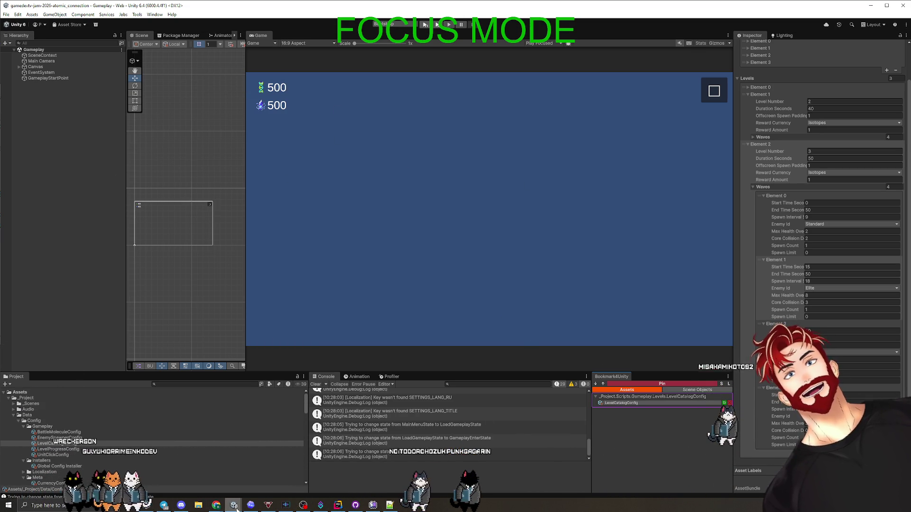
Step: Close the minijam-209-deep-dragon-lair project window and bring the Codex app forward
mouse_move(246, 496)
left_click(272, 472)
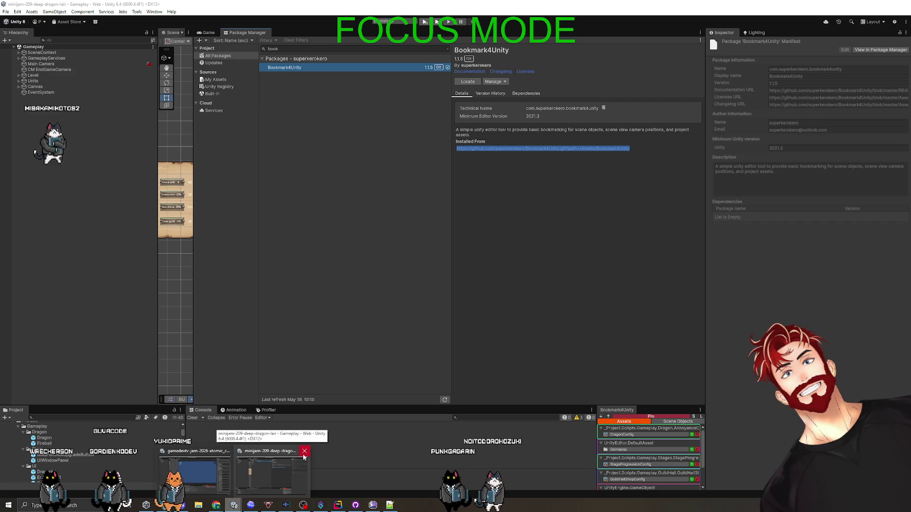
left_click(305, 453)
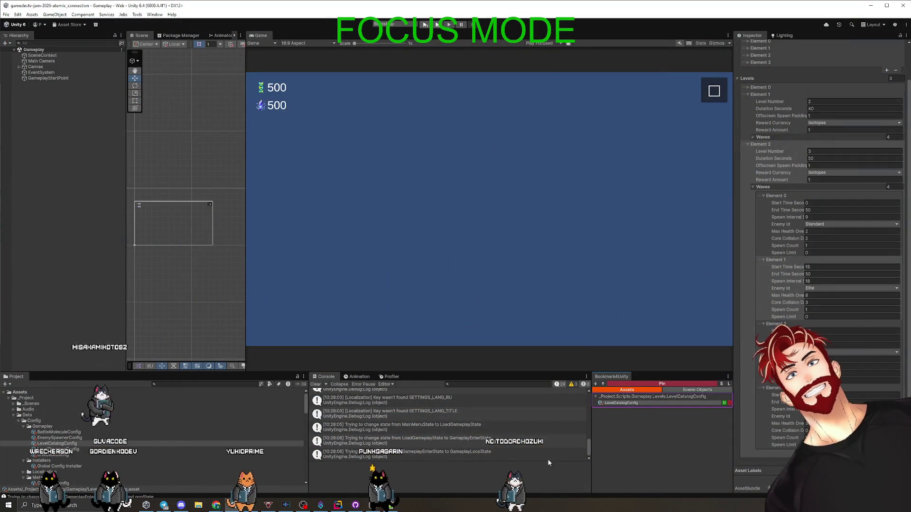
left_click(355, 505)
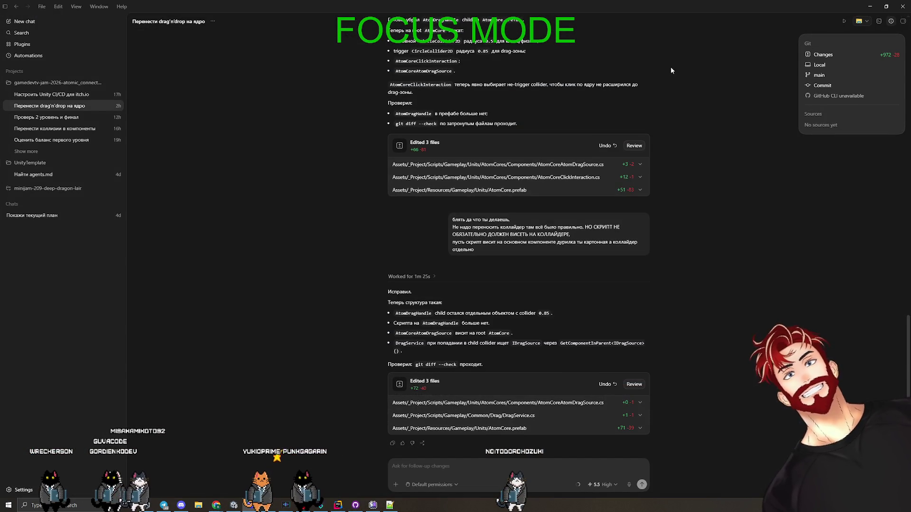
Step: Minimize Codex, relaunch it via Windows search for 'codex', then minimize it again
left_click(894, 15)
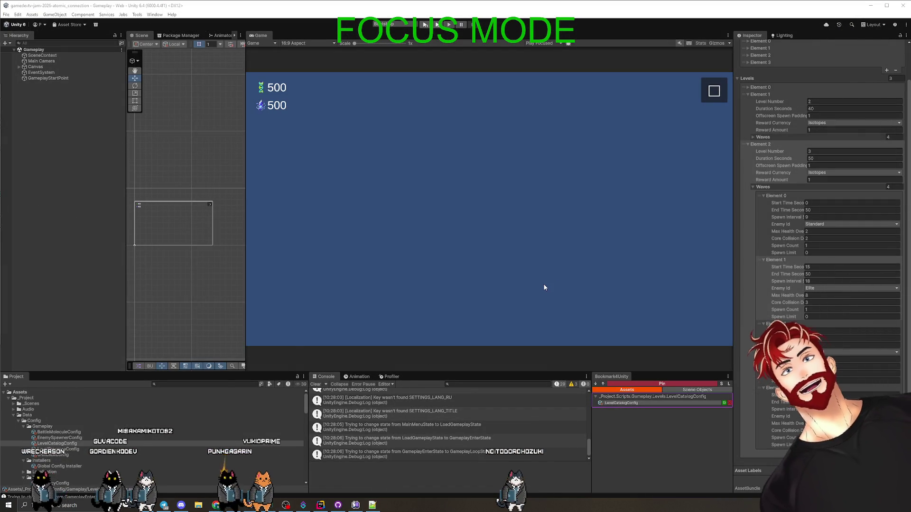
key("super")
type("c")
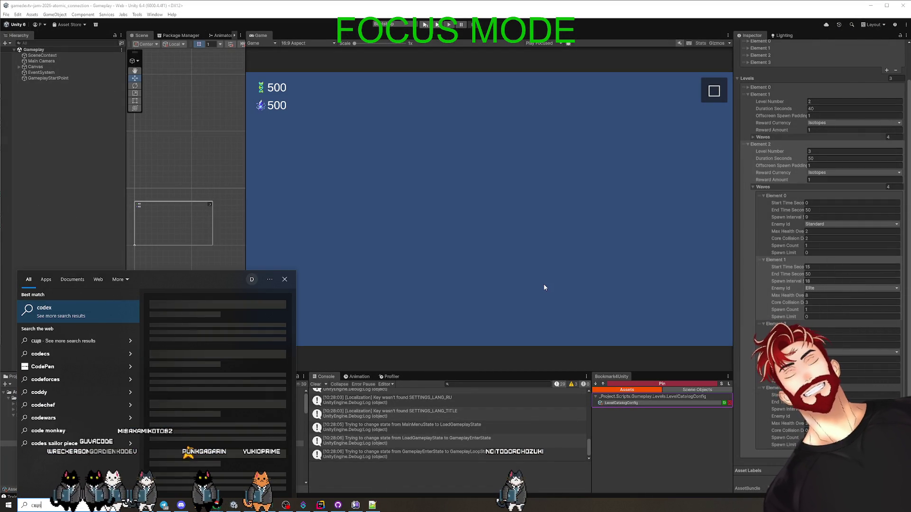
type("odex")
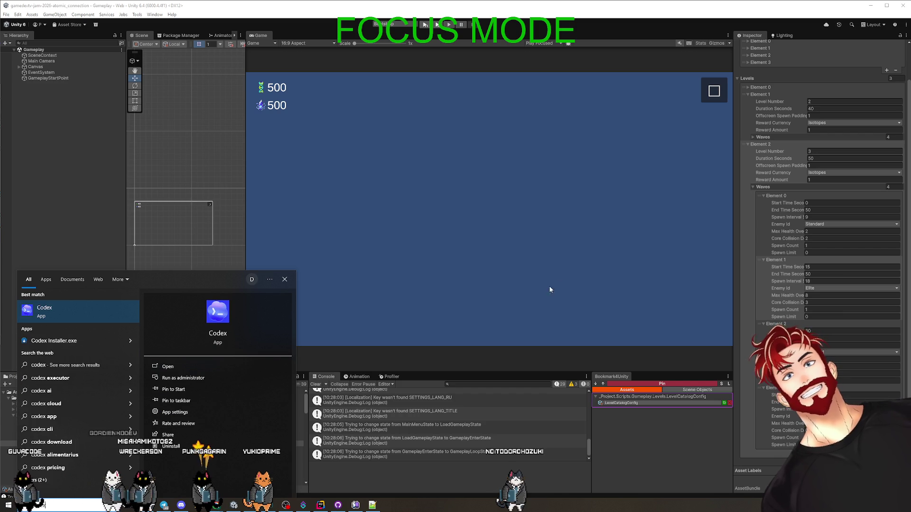
left_click(67, 313)
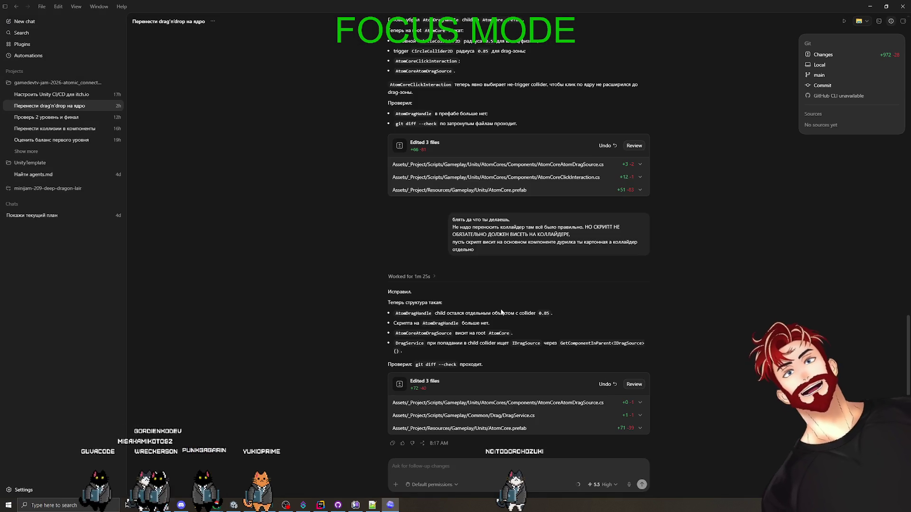
left_click(872, 8)
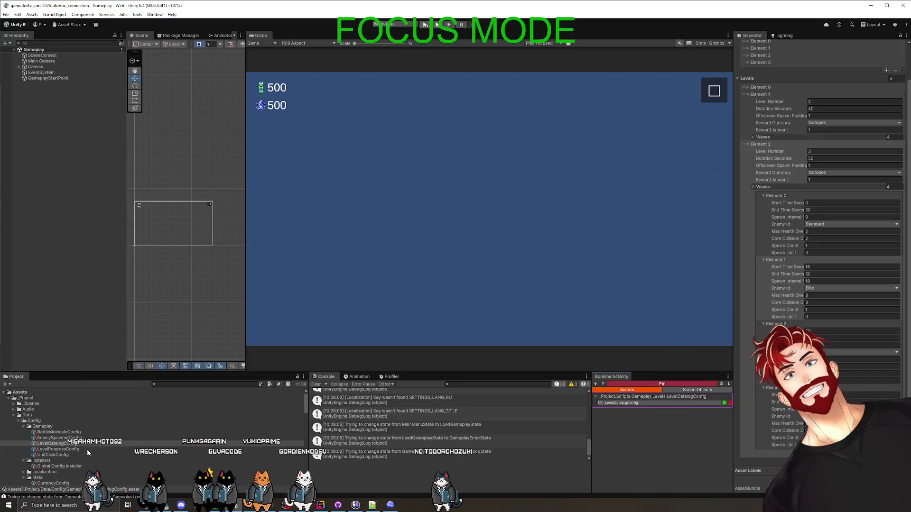
Step: Find the Units prefab folder and pin it in Bookmark4Unity
left_click(13, 415)
left_click(16, 421)
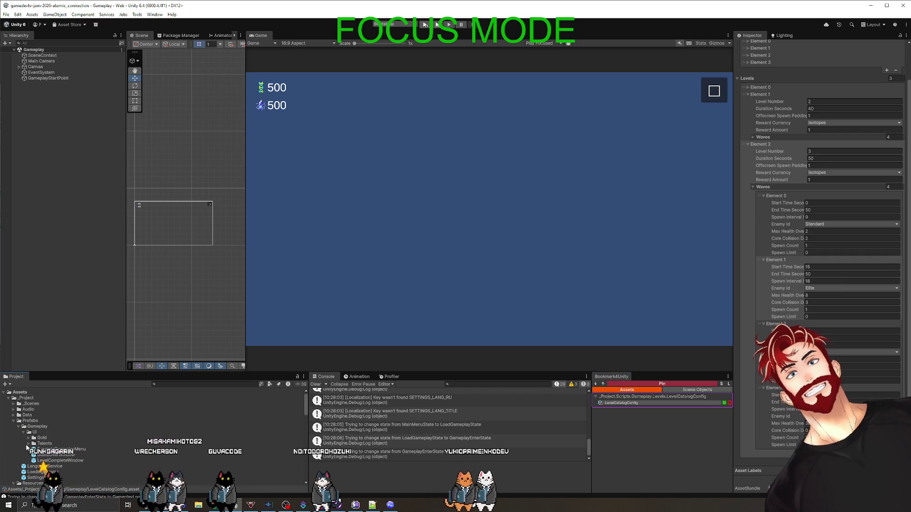
left_click(18, 427)
scroll(48, 451, "down", 3)
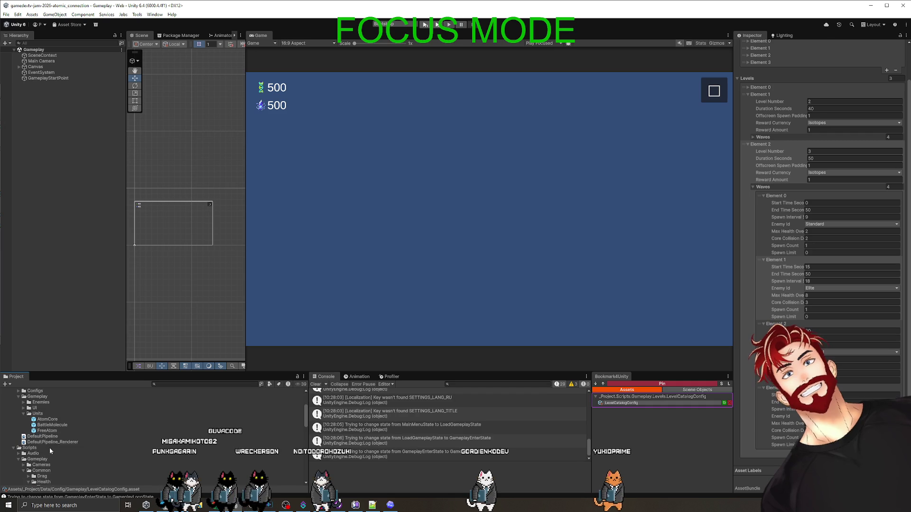
left_click(36, 414)
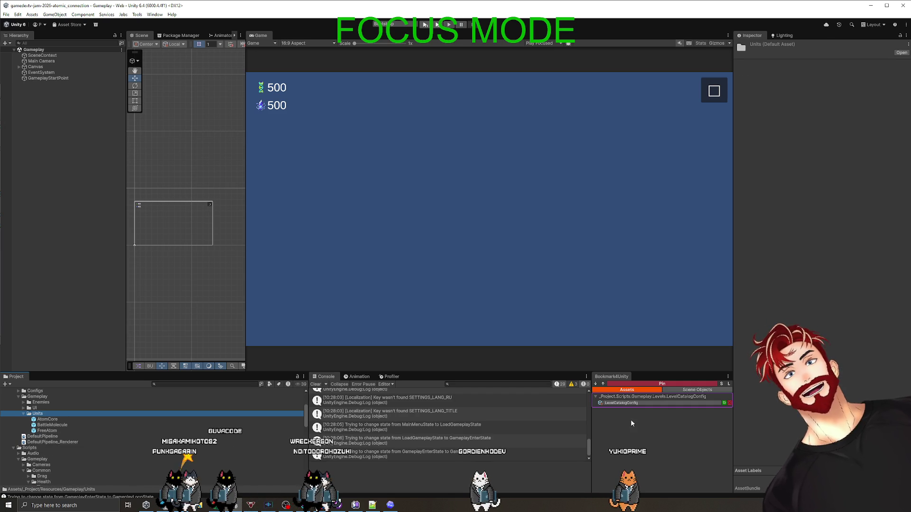
left_click(662, 384)
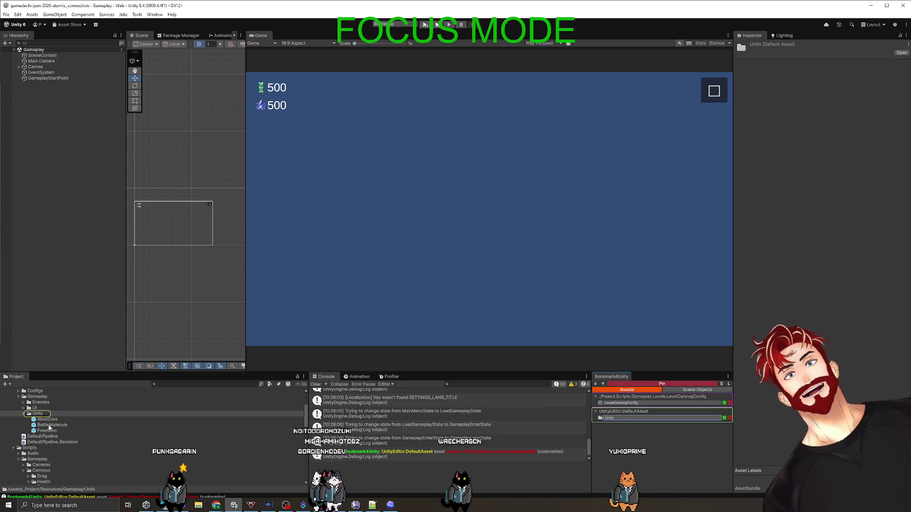
Step: Bookmark the Enemies folder, inspect the EliteEnemyUnit prefab, then return to LevelCatalogConfig
double_click(26, 403)
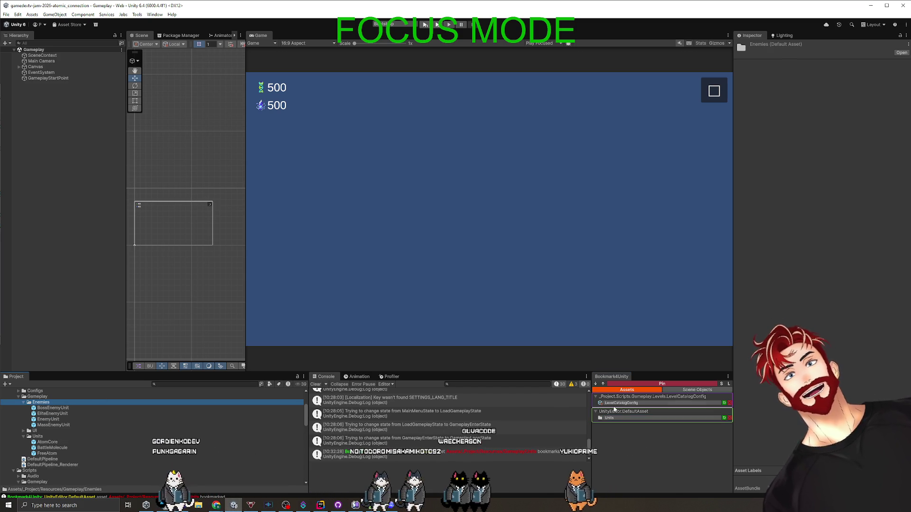
left_click(647, 385)
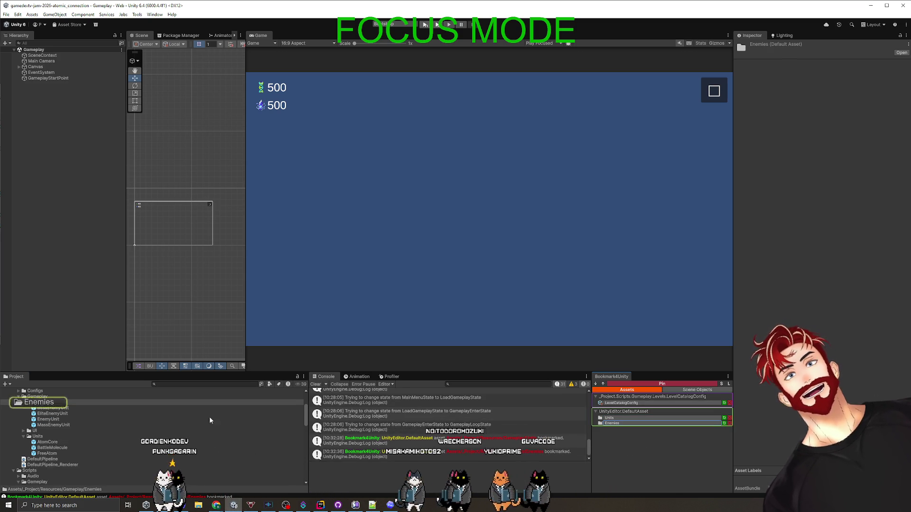
left_click(49, 414)
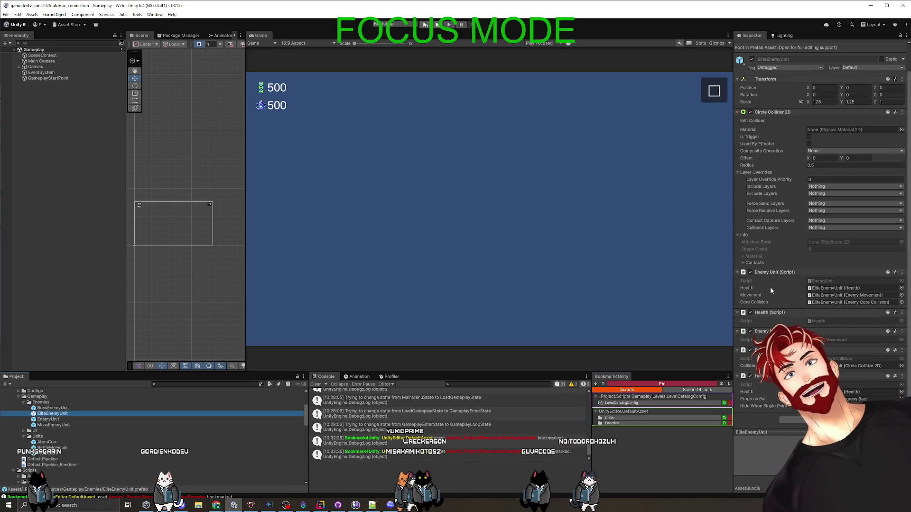
scroll(770, 287, "down", 3)
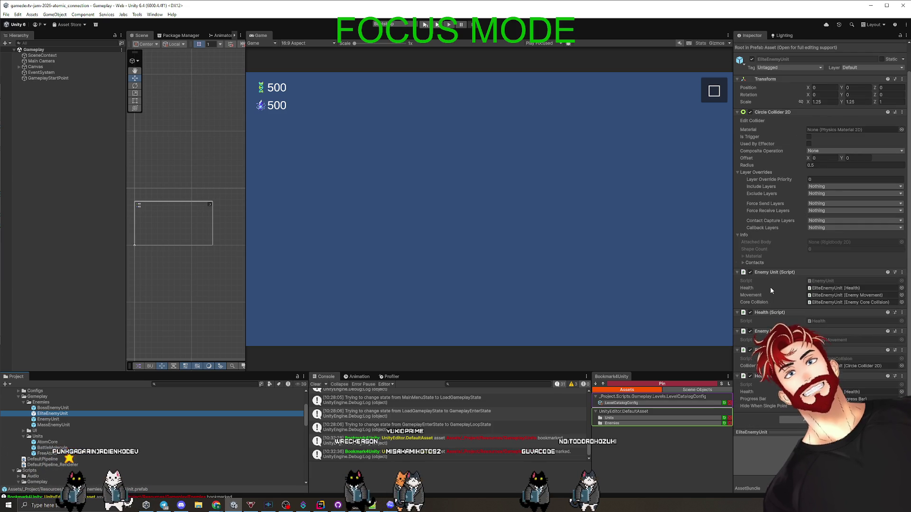
scroll(237, 427, "up", 3)
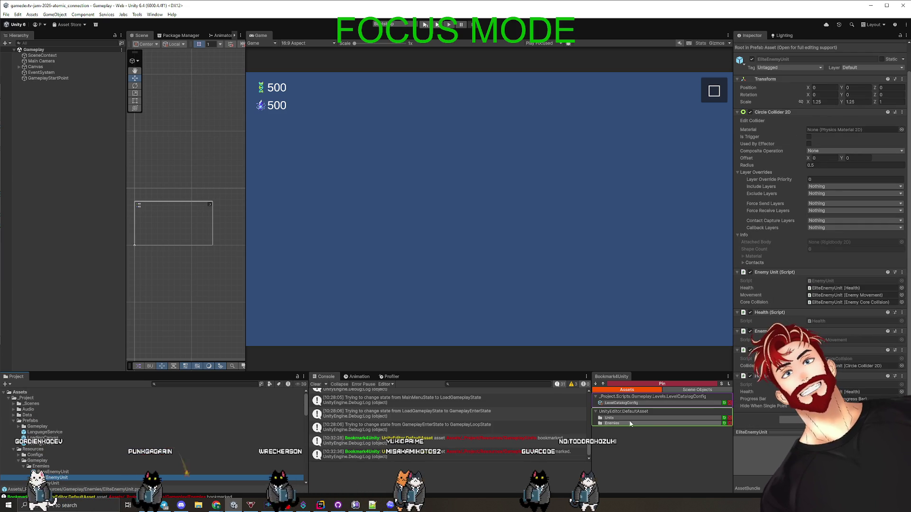
left_click(625, 403)
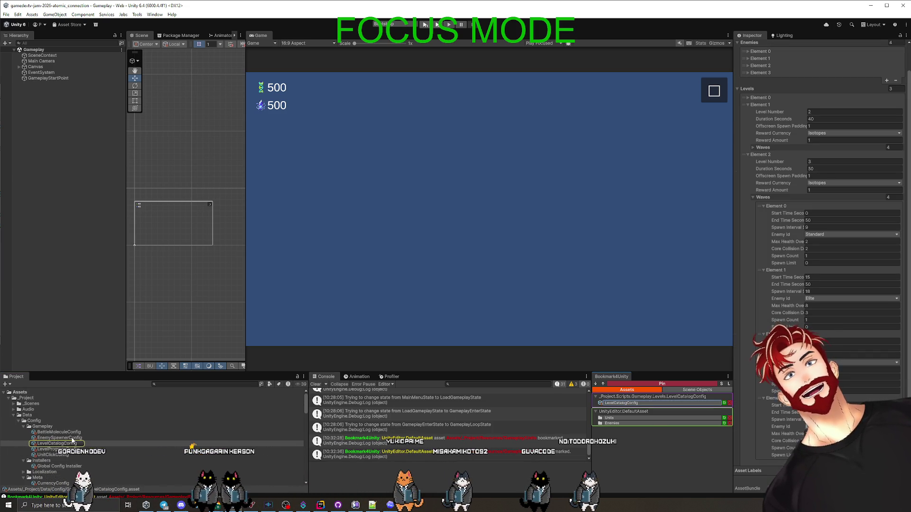
Step: Review the EnemySpawnerConfig and UnitClickConfig settings in the Inspector, then switch windows
left_click(71, 438)
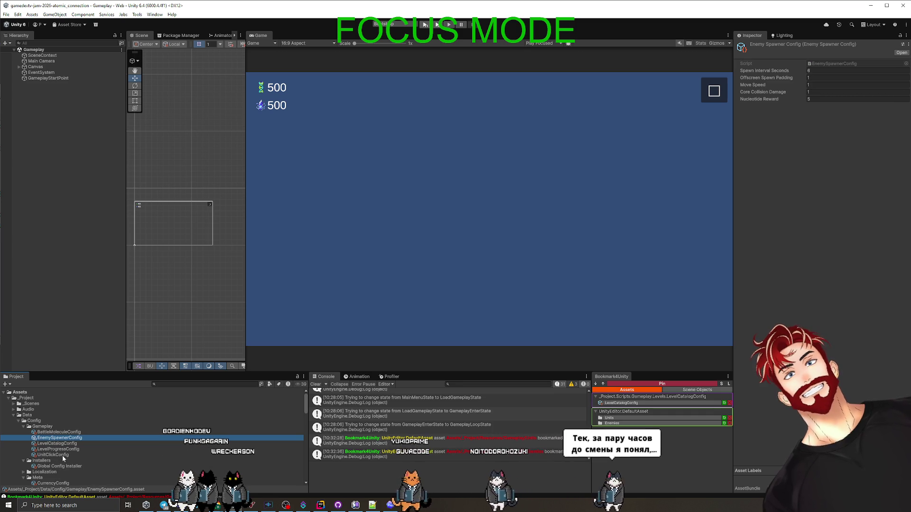
left_click(60, 455)
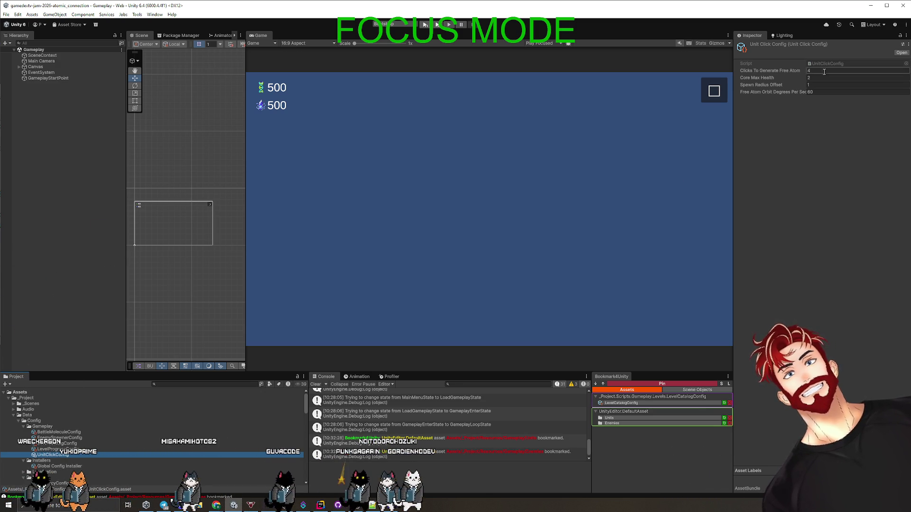
key("alt+Tab")
key("alt+Tab")
key("alt+Tab")
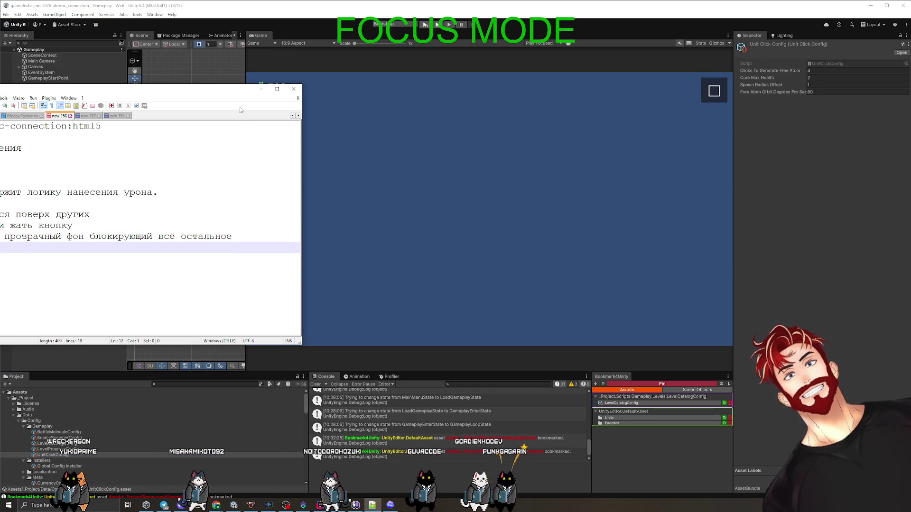
Step: Note in the bug list that UnitClickConfig holds the core's HP and should be renamed CoreConfig
left_click_drag(214, 89, 579, 107)
key("BackSpace")
key("BackSpace")
key("BackSpace")
type("UnitC")
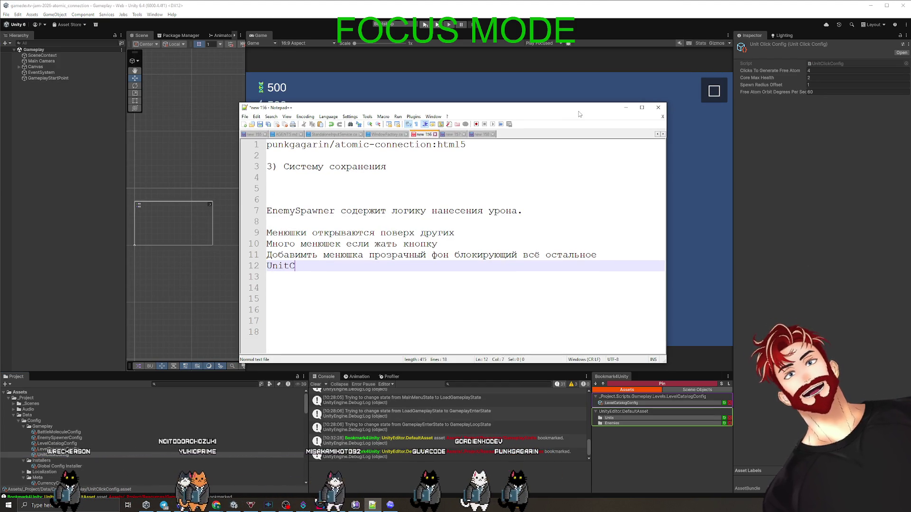
type("lickConfig co")
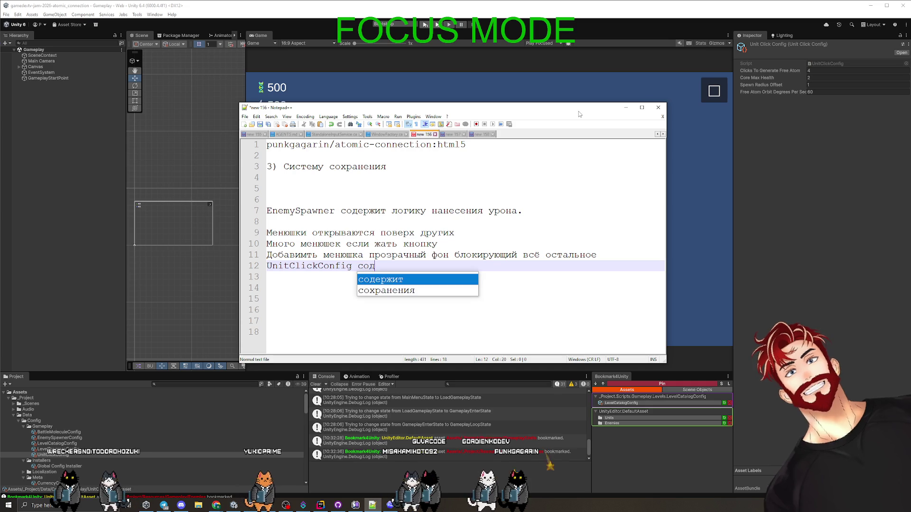
type("держит хп ядра")
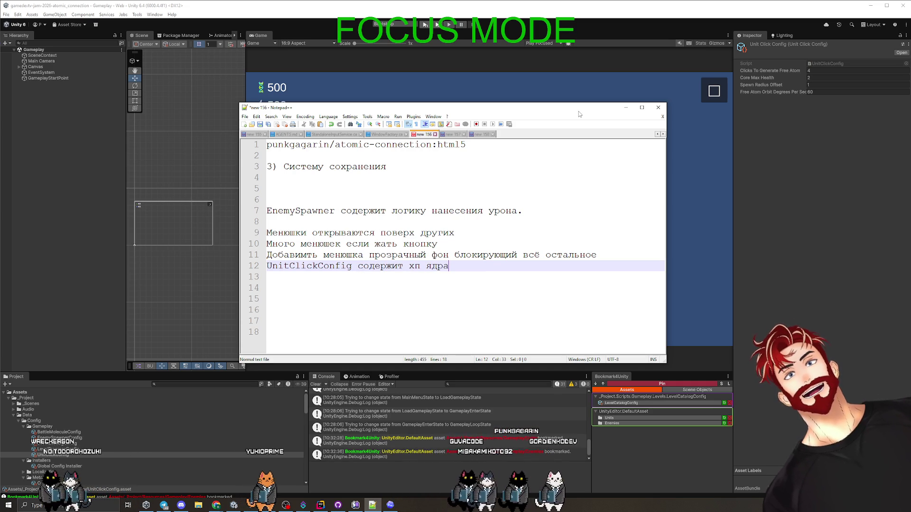
type(", переимен")
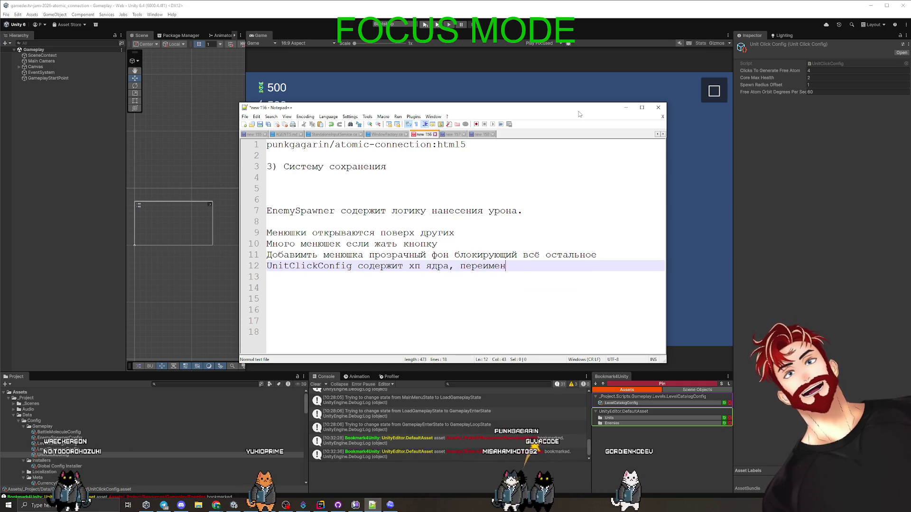
type("овать в ")
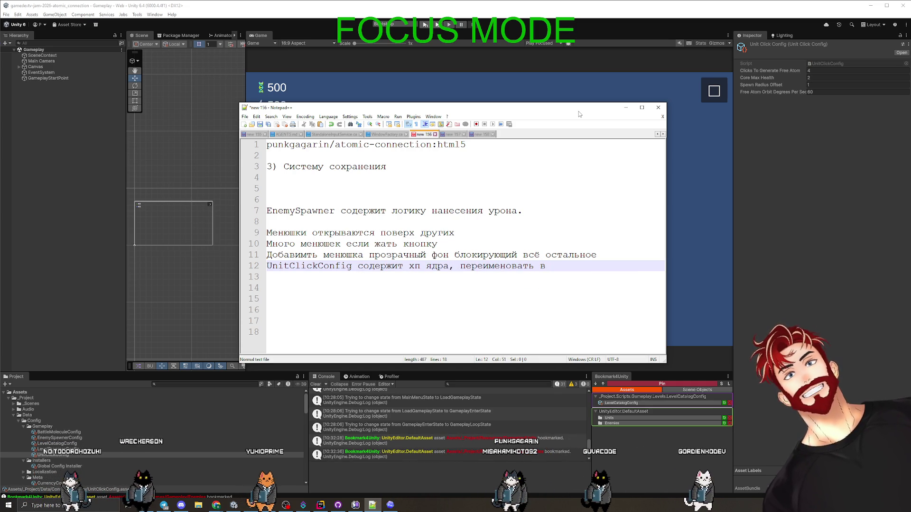
type("CoreConfig?")
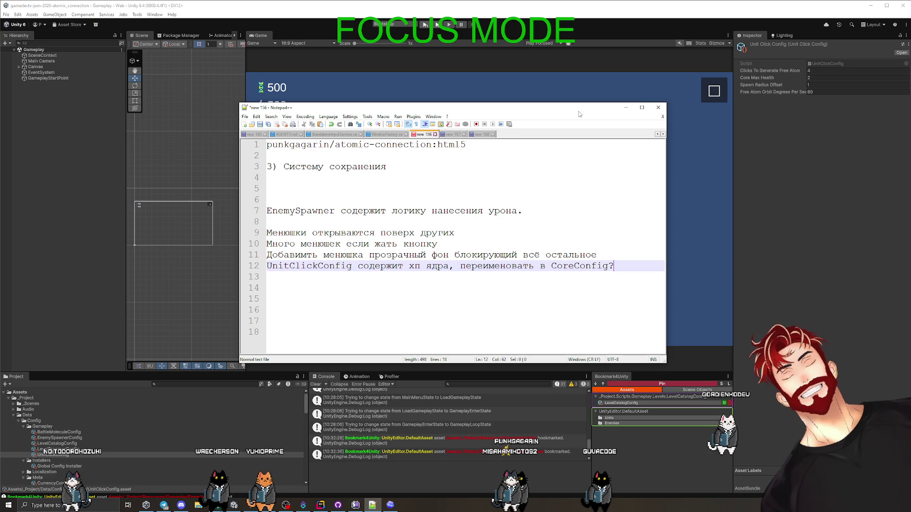
left_click(796, 221)
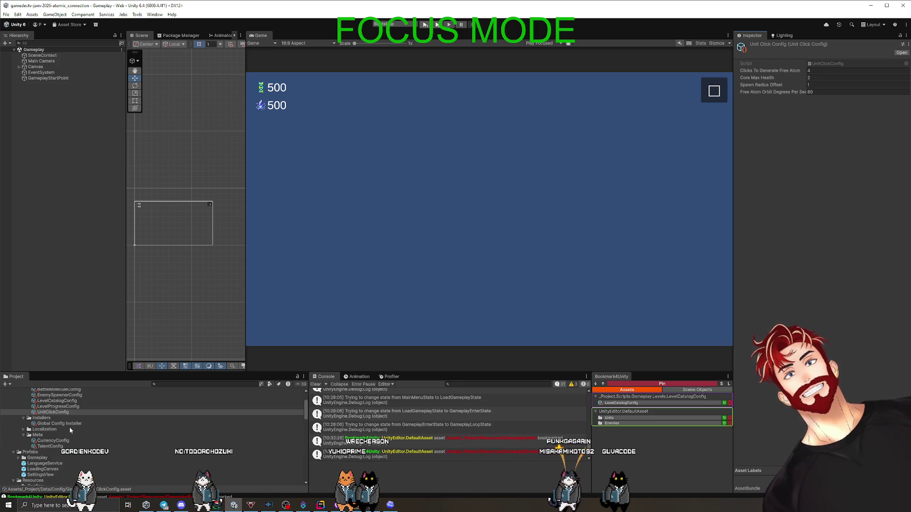
Step: Look through BattleMoleculeConfig and EnemySpawnerConfig, then open LevelCatalogConfig in the Inspector
scroll(72, 431, "up", 3)
left_click(65, 432)
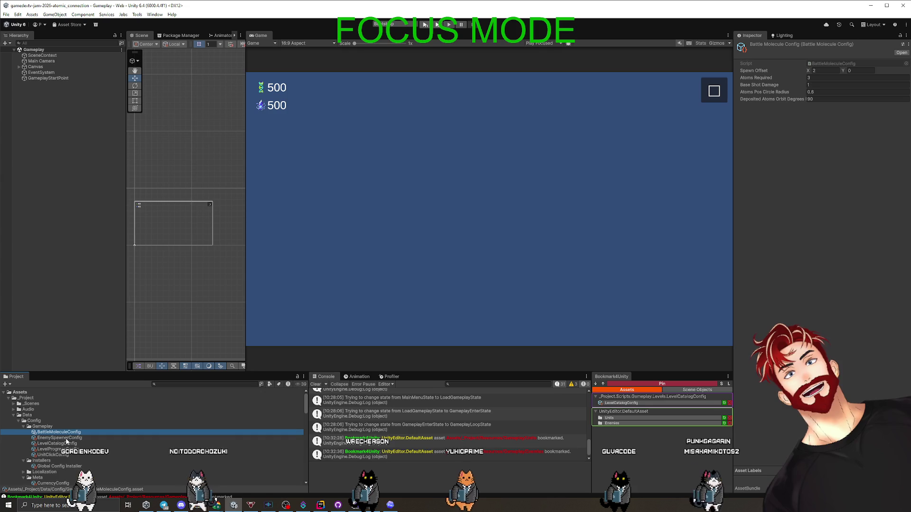
left_click(64, 438)
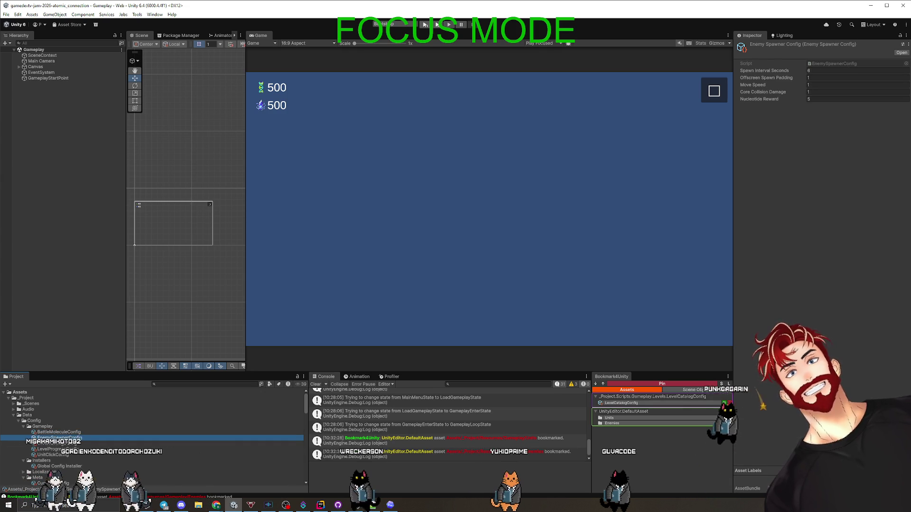
left_click(52, 444)
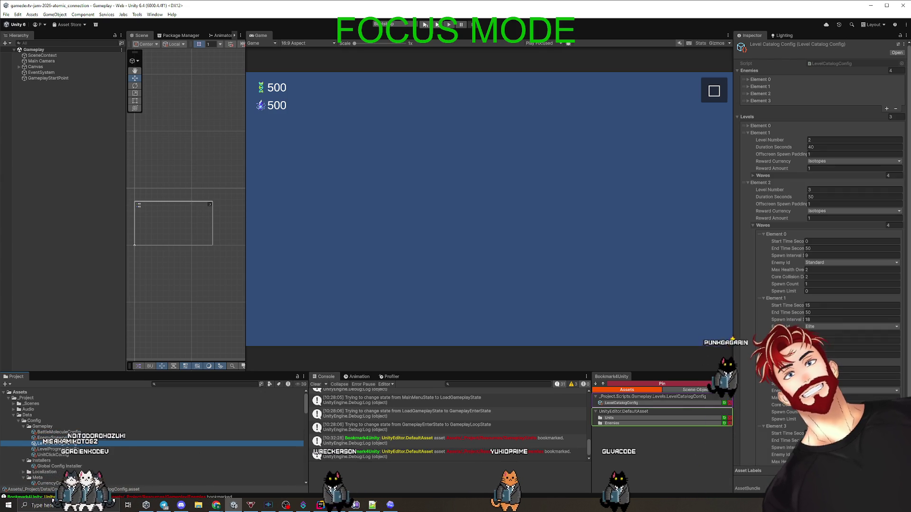
Step: Collapse the Levels list and expand enemy Elements 0–3, including the Boss entry
left_click(738, 116)
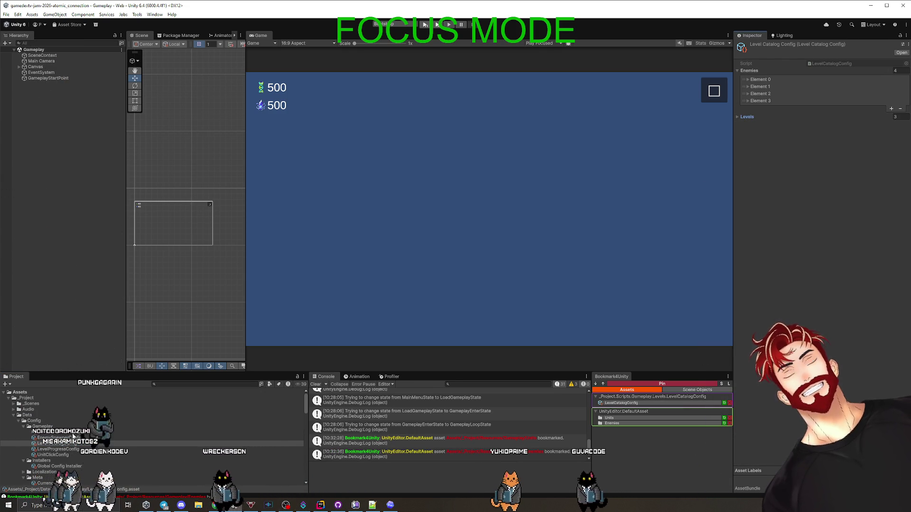
left_click(759, 80)
left_click(754, 129)
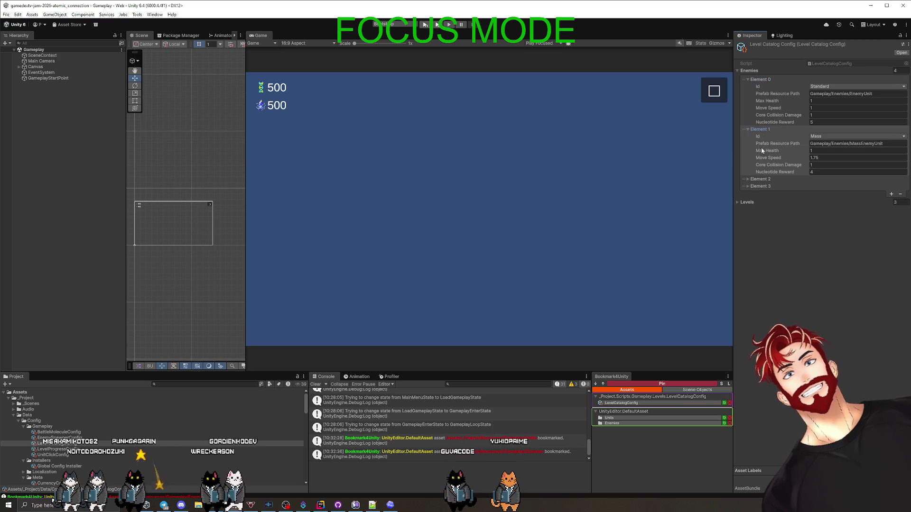
left_click(754, 180)
left_click(755, 230)
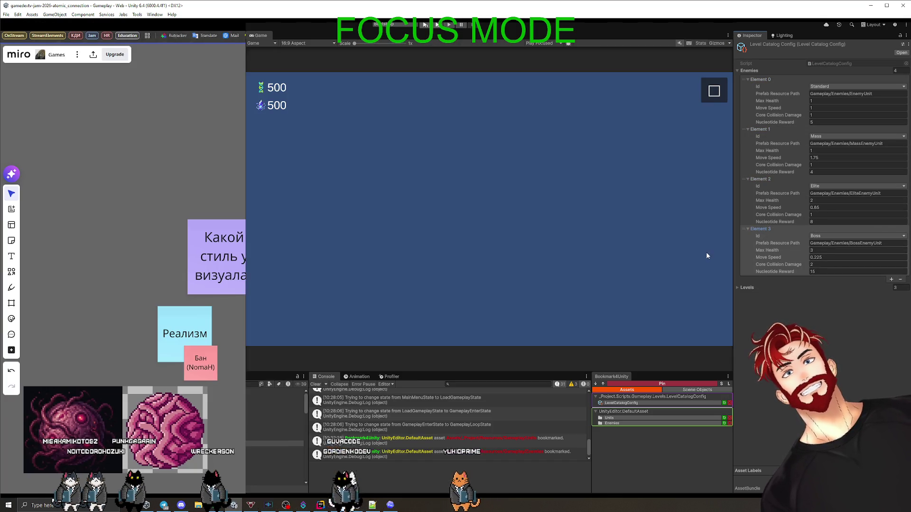
Step: Bring up the Chrome Miro visual-style board, then minimize the browser to return to Unity
left_click(706, 252)
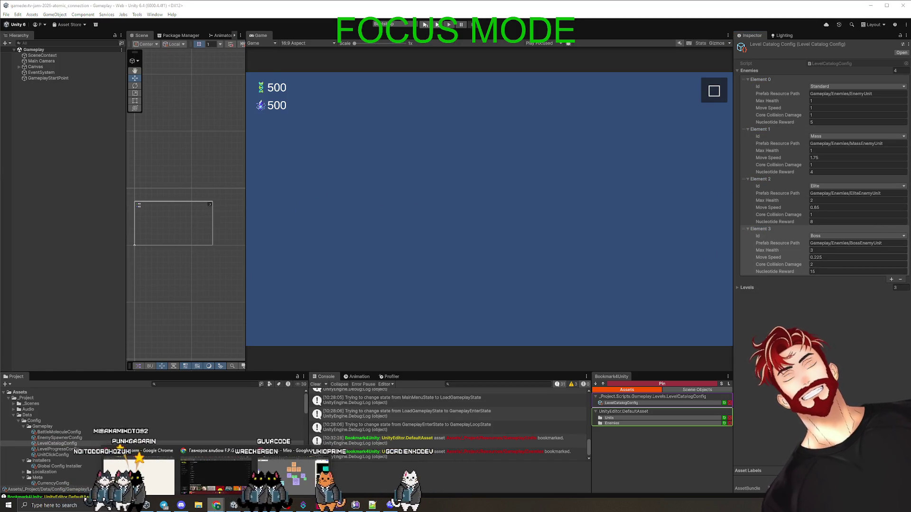
key("alt+Tab")
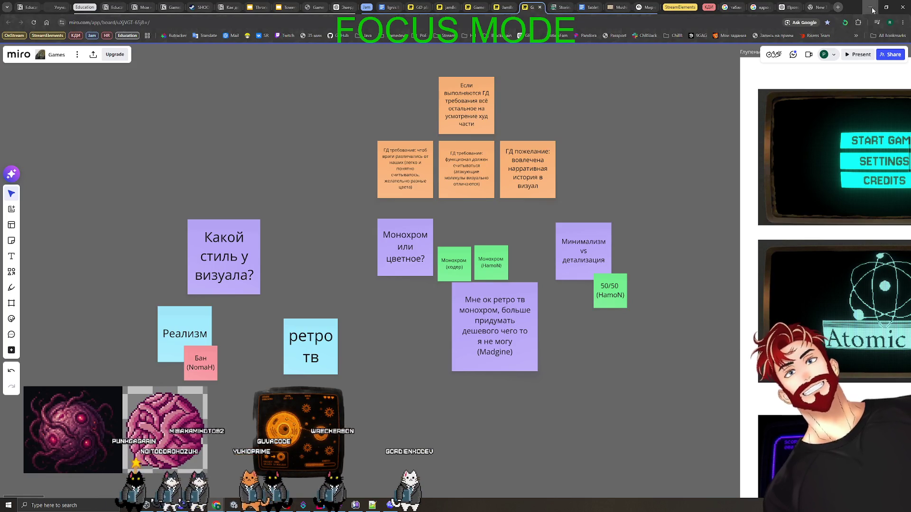
left_click(871, 7)
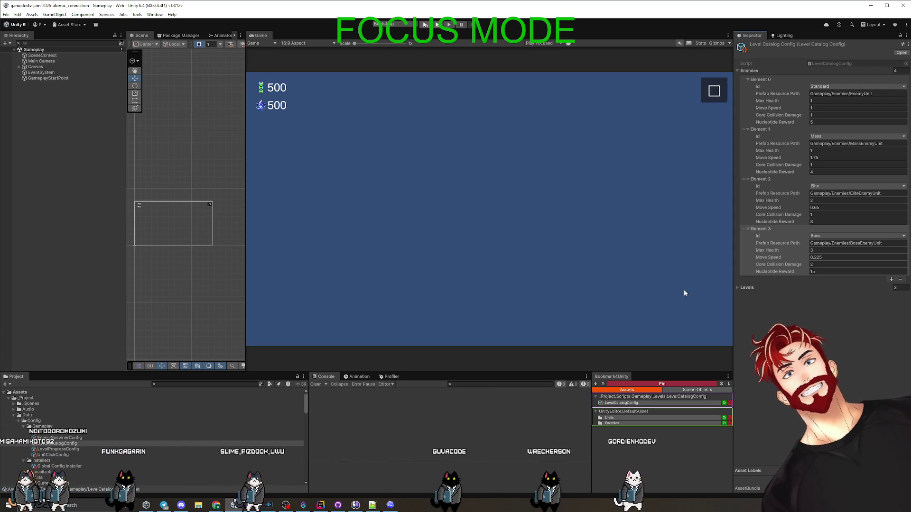
Step: Check the seven changed files and AtomCore.prefab diff, then close the Unity editor
key("alt+Tab")
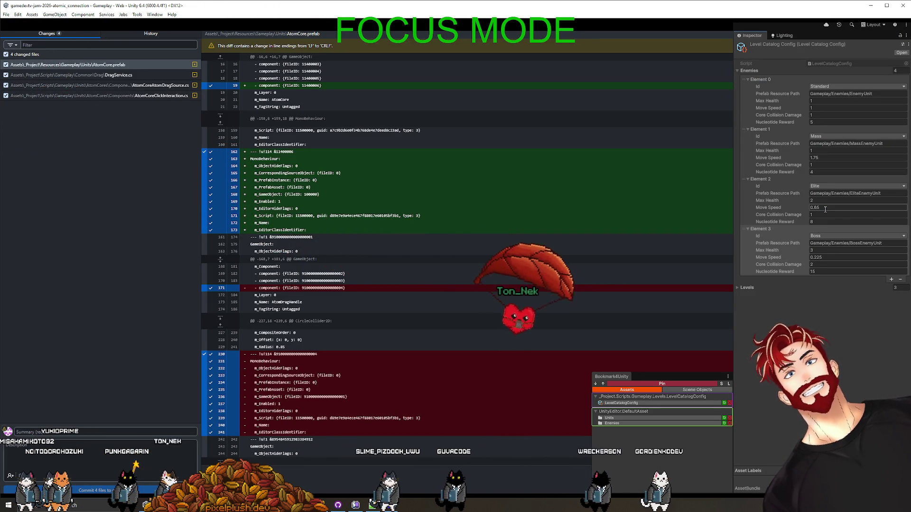
key("ctrl+p")
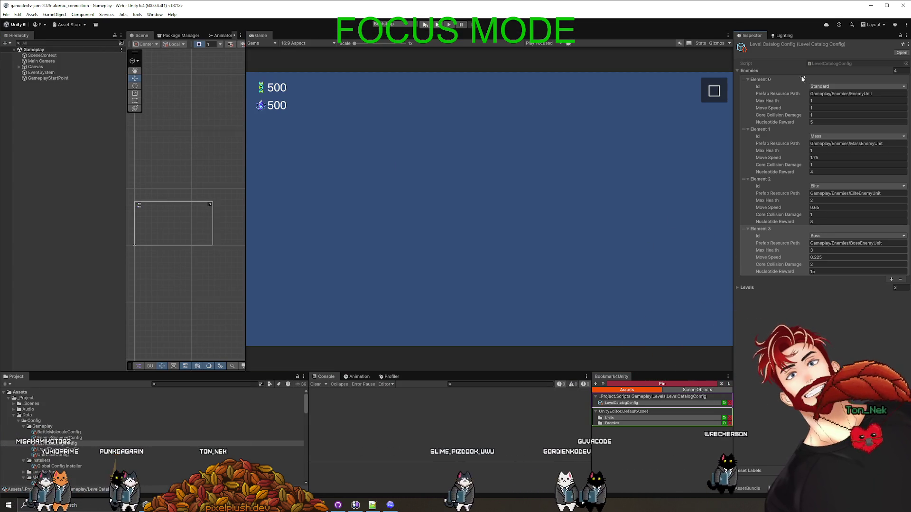
left_click(902, 7)
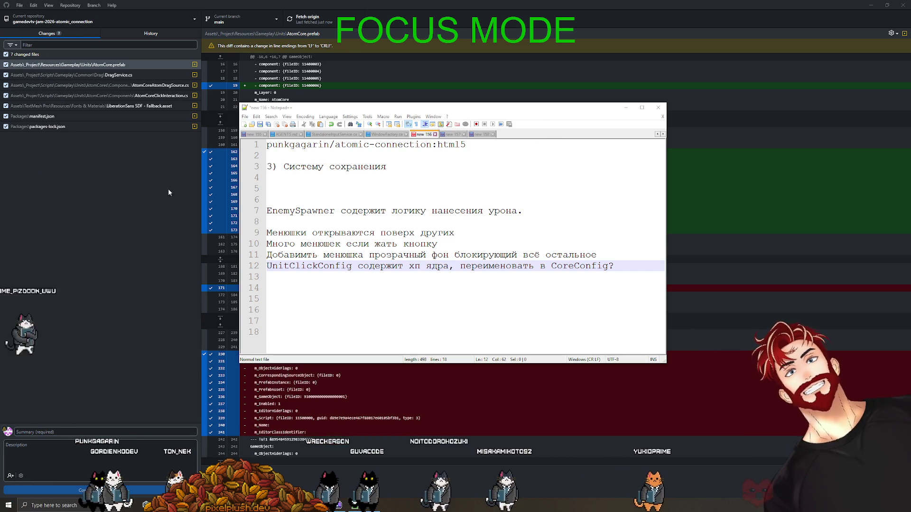
Step: Minimise Notepad++ and GitHub Desktop, move Unity Hub toward the centre, and bring up Task Manager
left_click(625, 109)
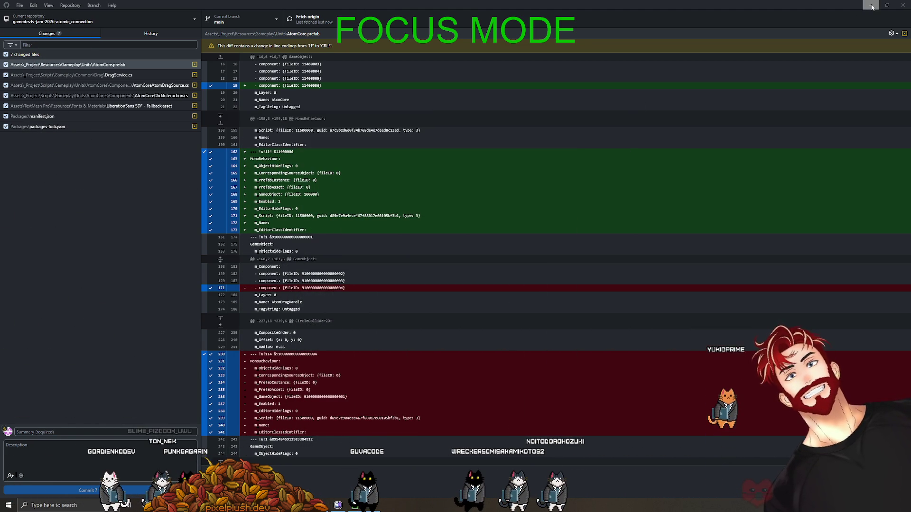
key("super+d")
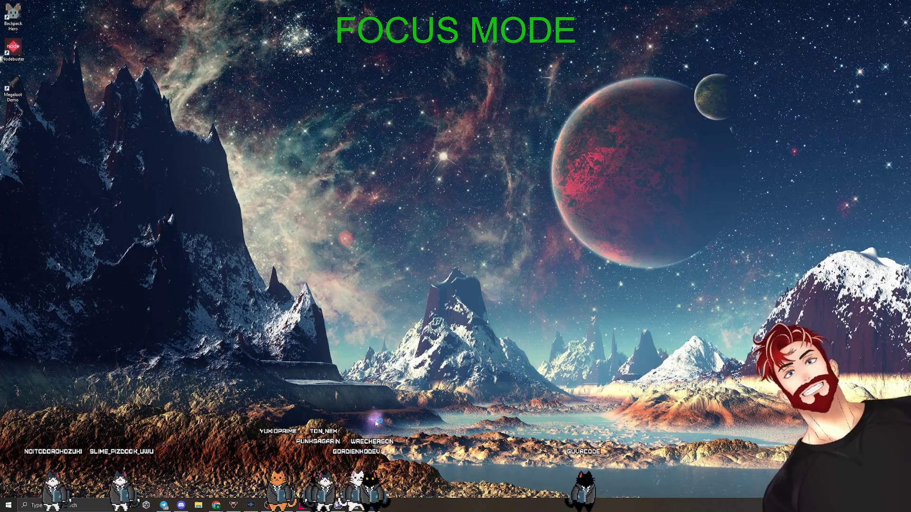
left_click_drag(344, 89, 480, 107)
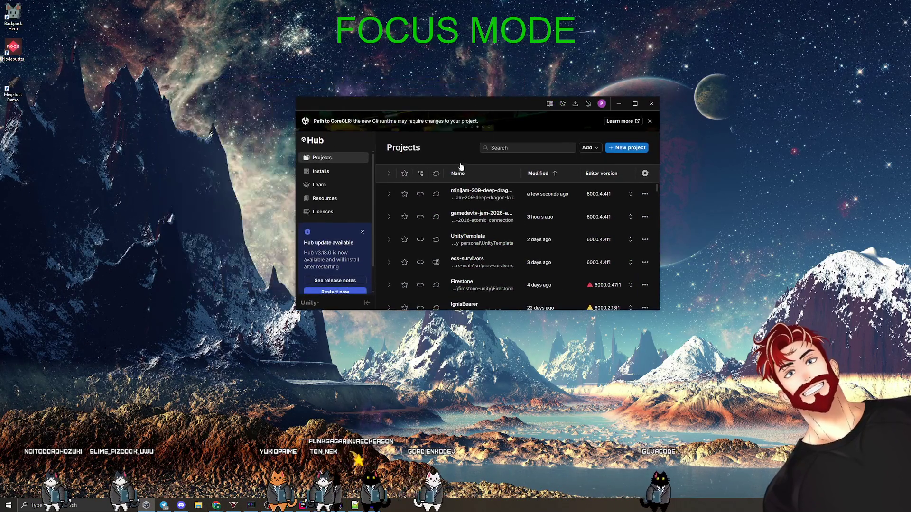
key("ctrl+shift+Escape")
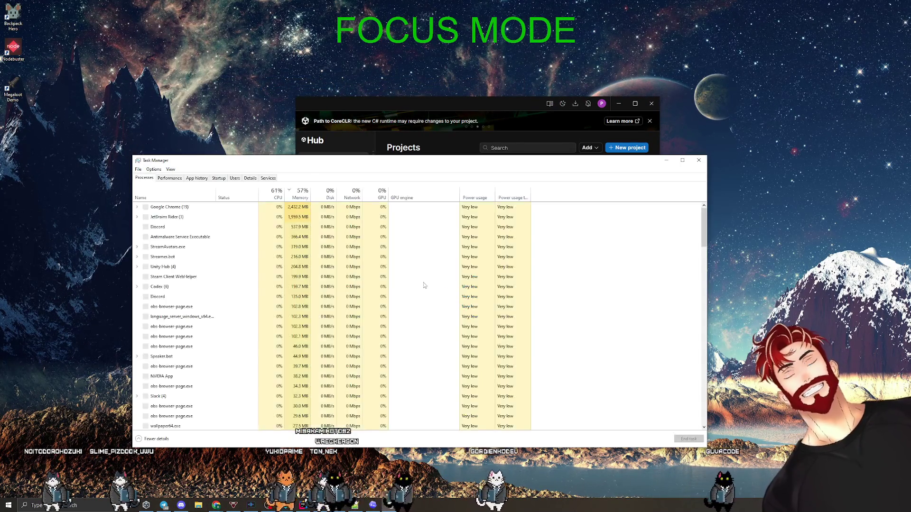
Step: End the Unity Hub process from Task Manager's Processes list
left_click(176, 217)
key("u")
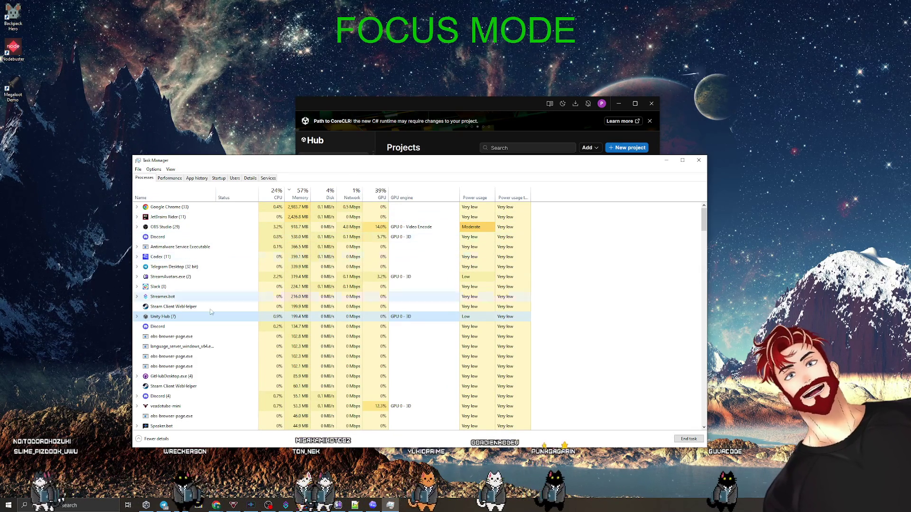
left_click(678, 441)
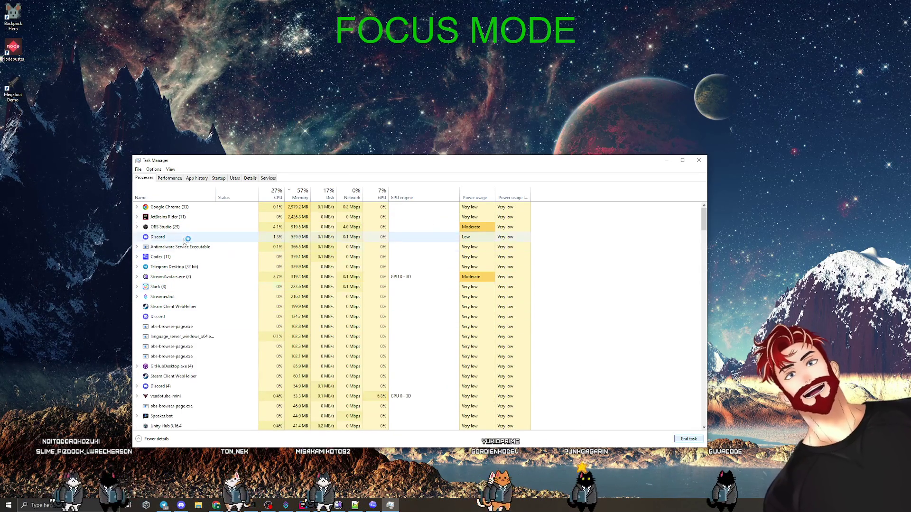
key("u")
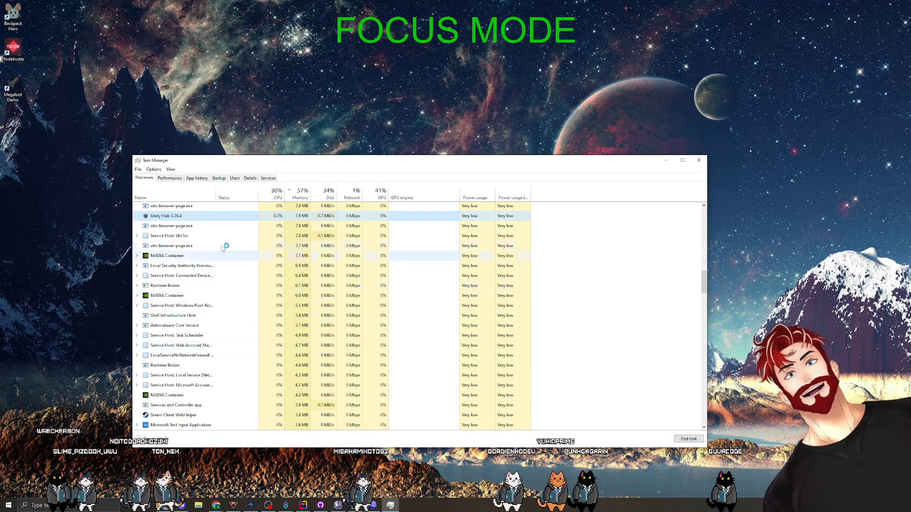
Step: Close Task Manager and select the three desktop shortcuts
scroll(213, 309, "down", 15)
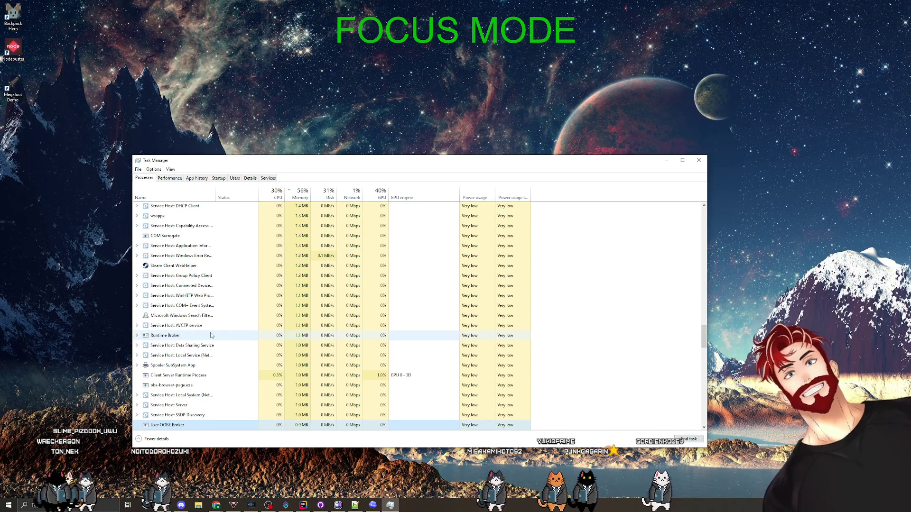
scroll(211, 342, "down", 5)
scroll(211, 332, "down", 5)
left_click(699, 160)
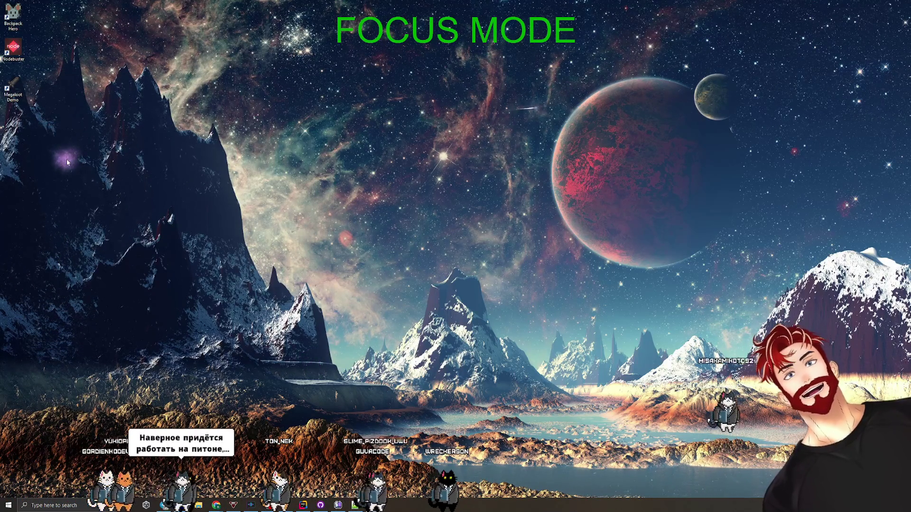
left_click_drag(114, 194, 1, 3)
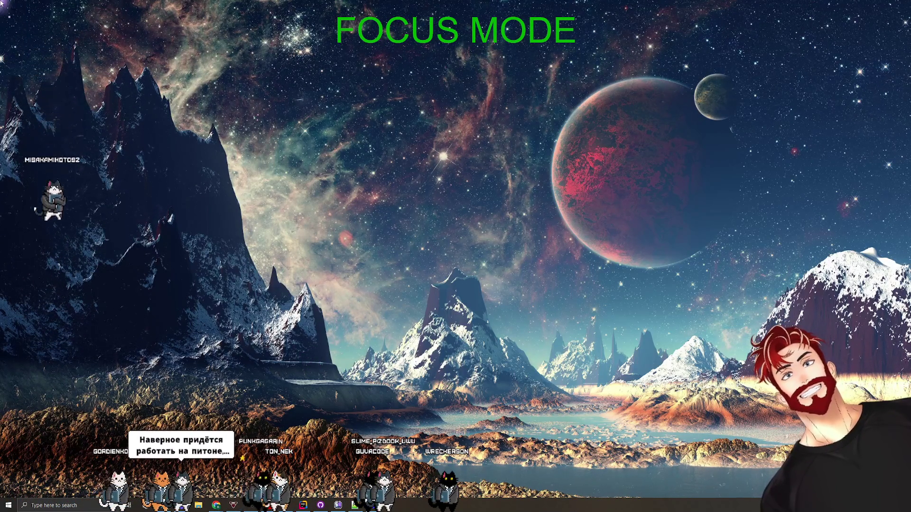
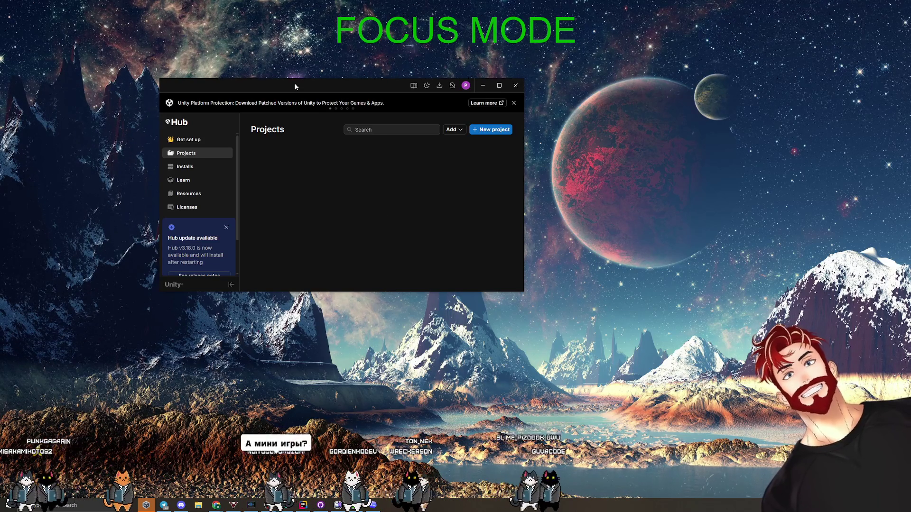
Step: Launch the gamedevtv-jam-2026-atomic_connection project from Unity Hub and minimize the Hub
left_click_drag(295, 86, 367, 116)
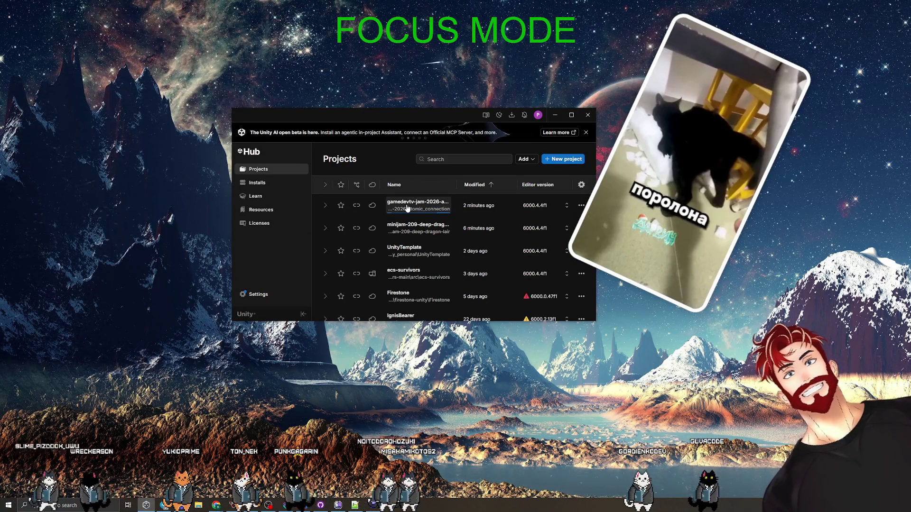
left_click(407, 207)
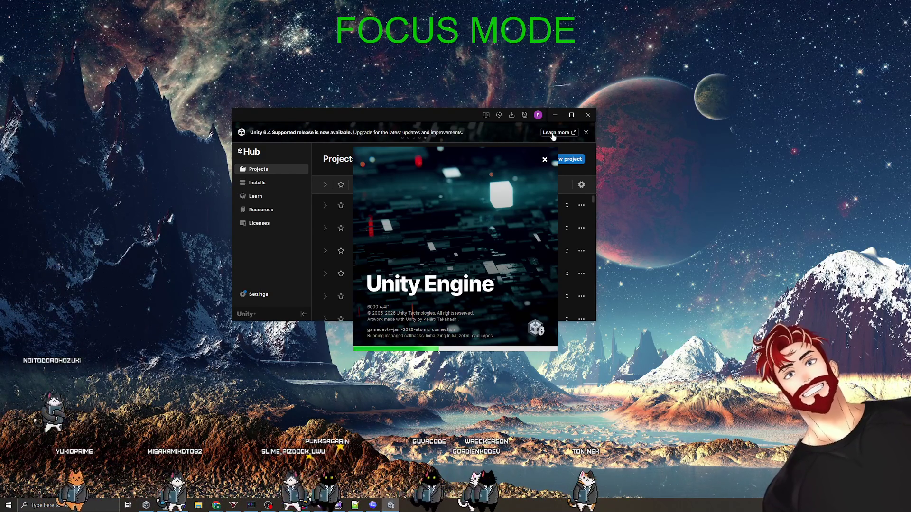
left_click(555, 115)
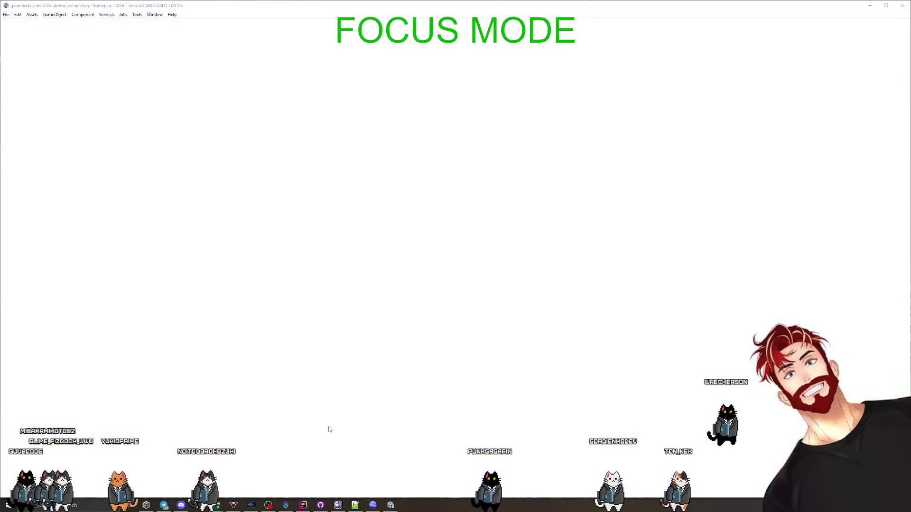
Step: Ask in a new Codex chat how to handle the balance doc lagging behind changed balance configs
key("alt+Tab")
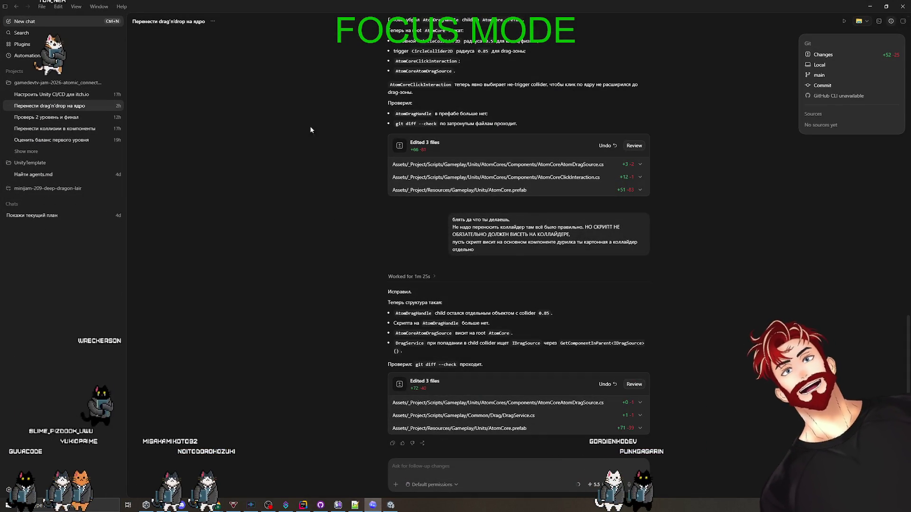
left_click(23, 22)
type("q")
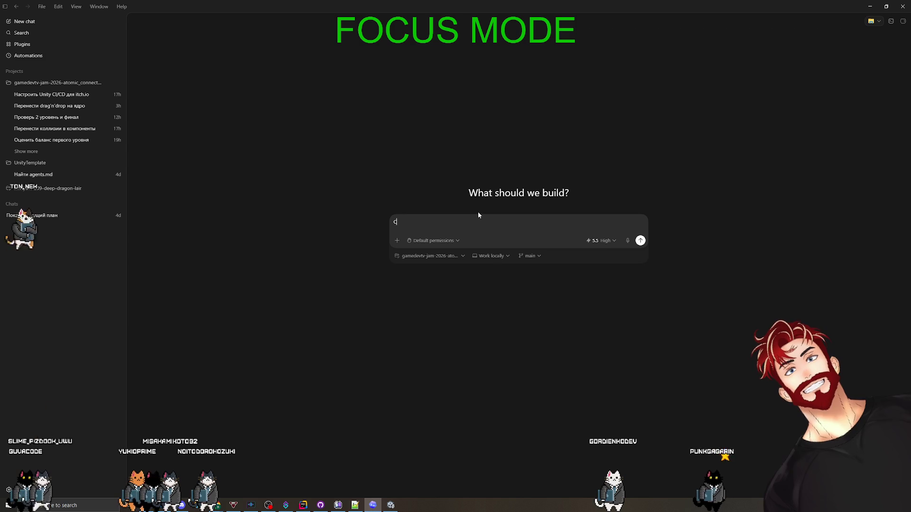
type("vjnhb")
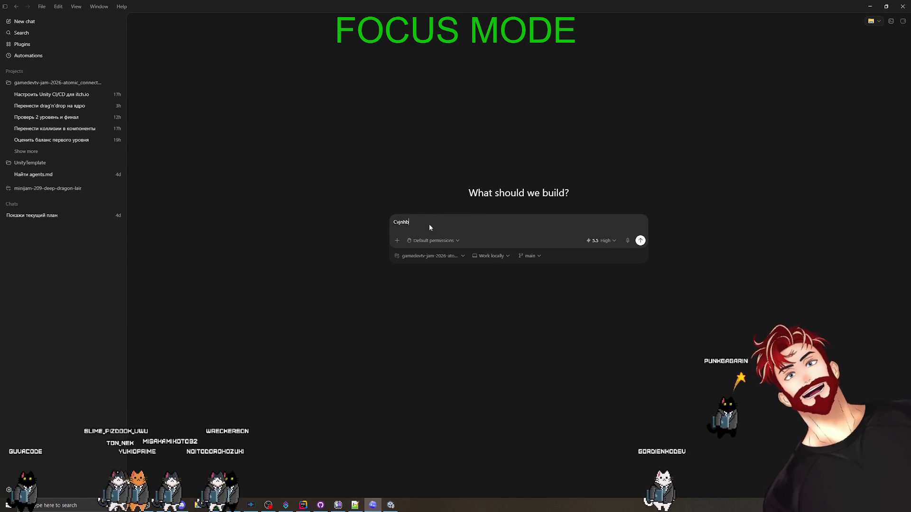
key("ctrl+a")
type("Смотри")
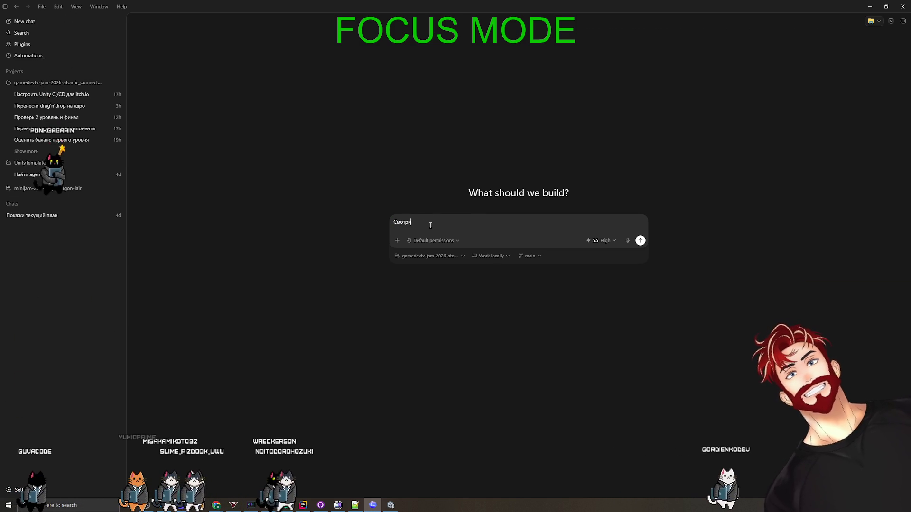
type(", я меняю файлы")
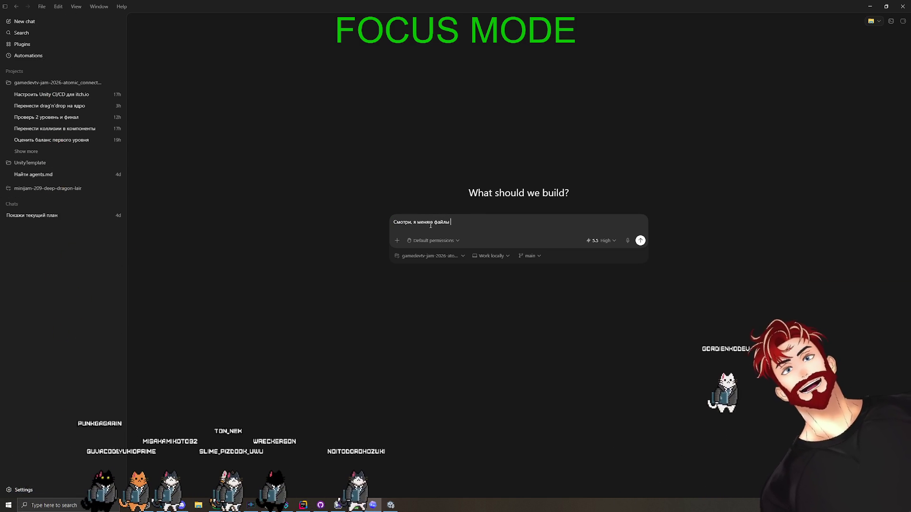
key("BackSpace")
key("BackSpace")
key("BackSpace")
type("баланс в конфигах, но в балан")
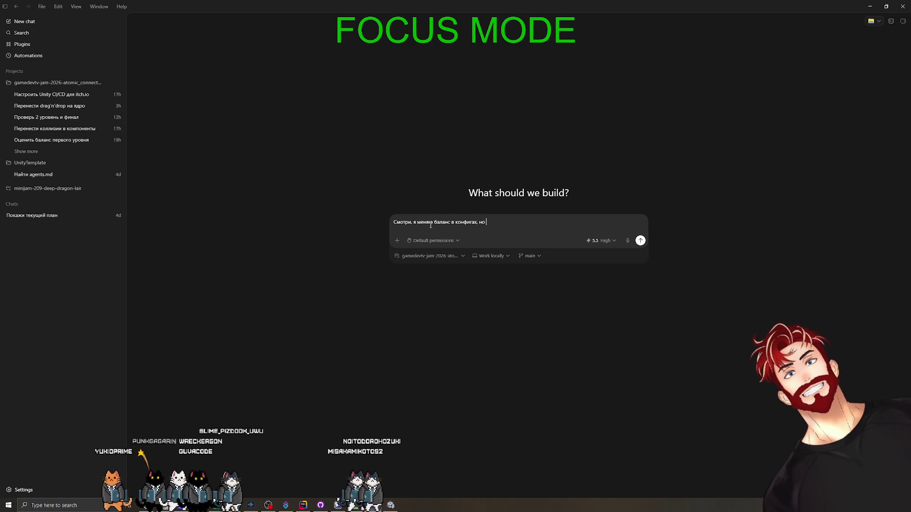
type("с доке он старый, как будем решать эту проблему?")
key("Return")
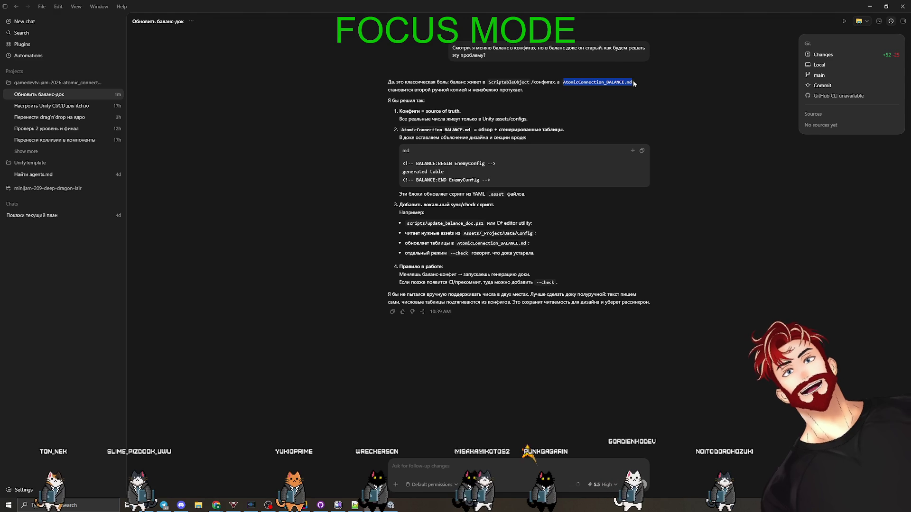
left_click(537, 89)
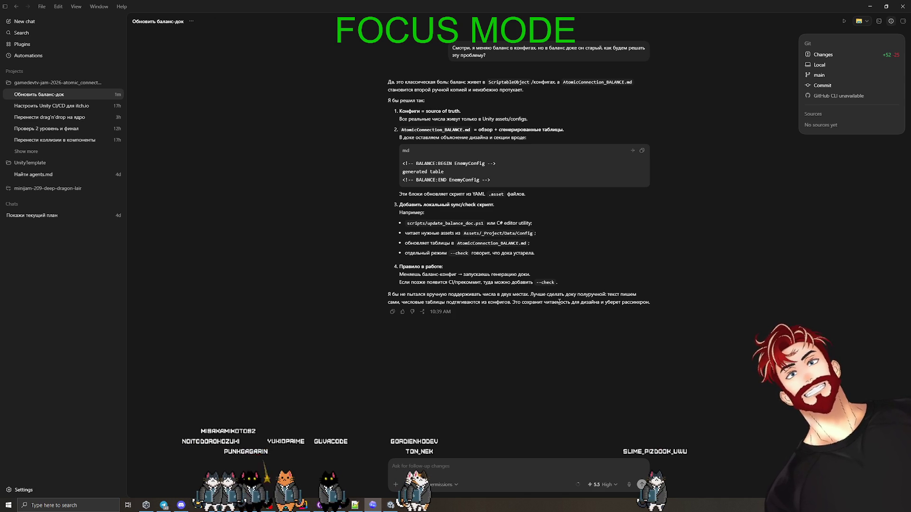
Step: Tell the agent the balance was just changed in Unity and to deal with it
type("окей, я прямос ейчас поменя")
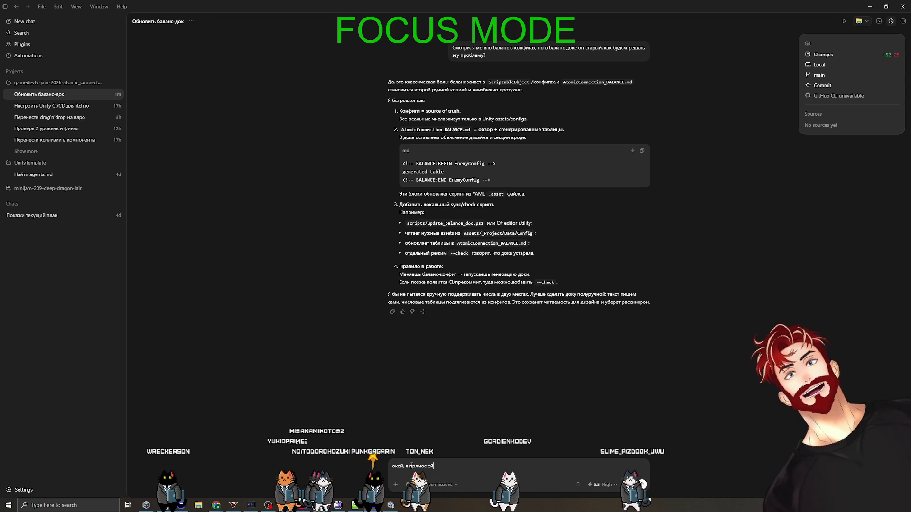
type("л ба")
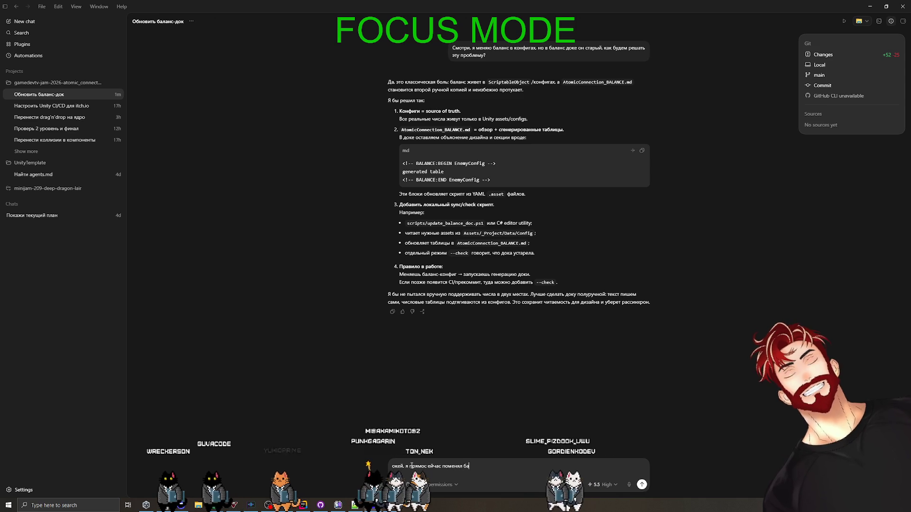
type("ланс. ")
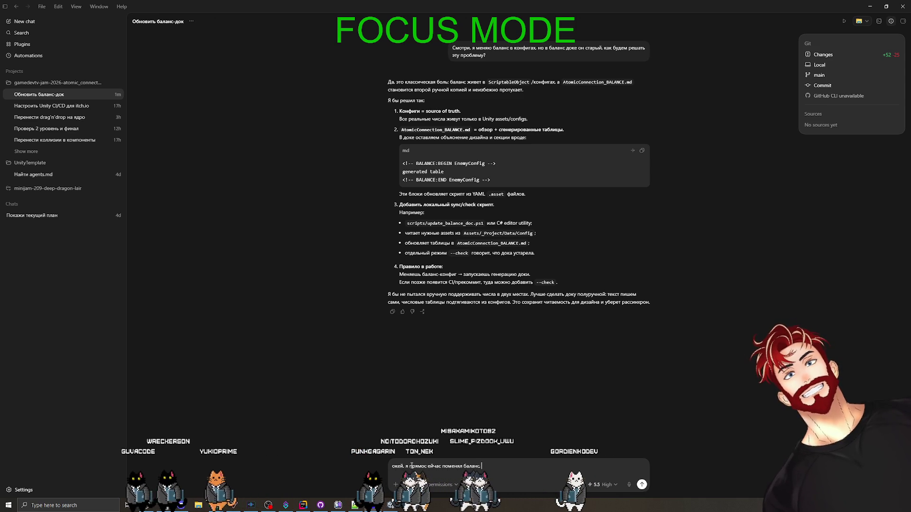
type("он уже другой в ю")
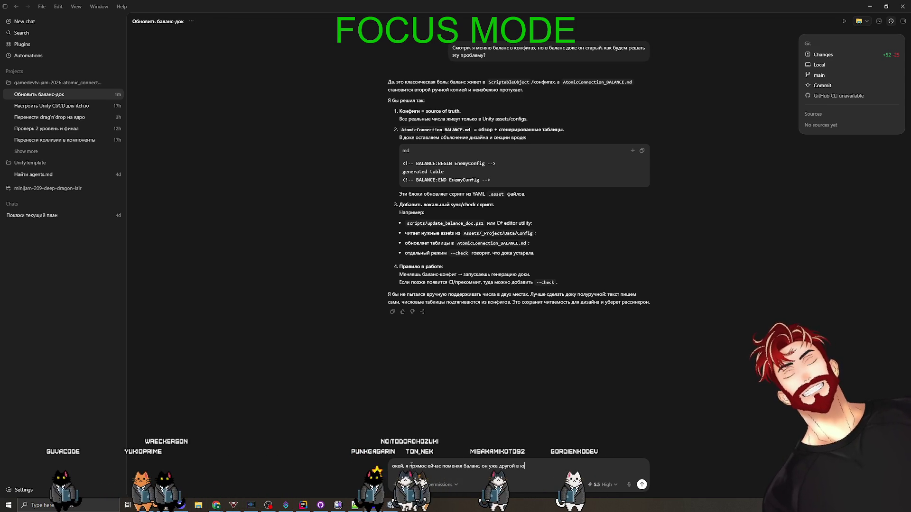
type("нити, делай с этим что-то")
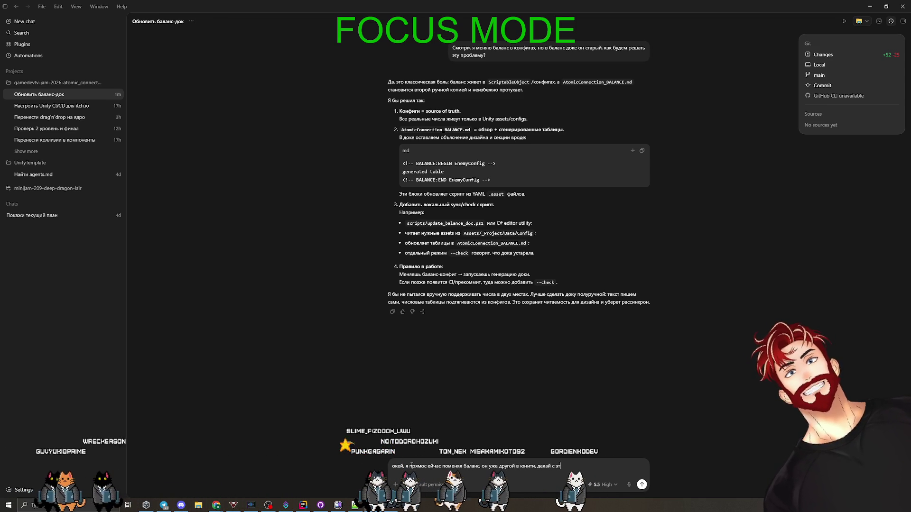
key("Return")
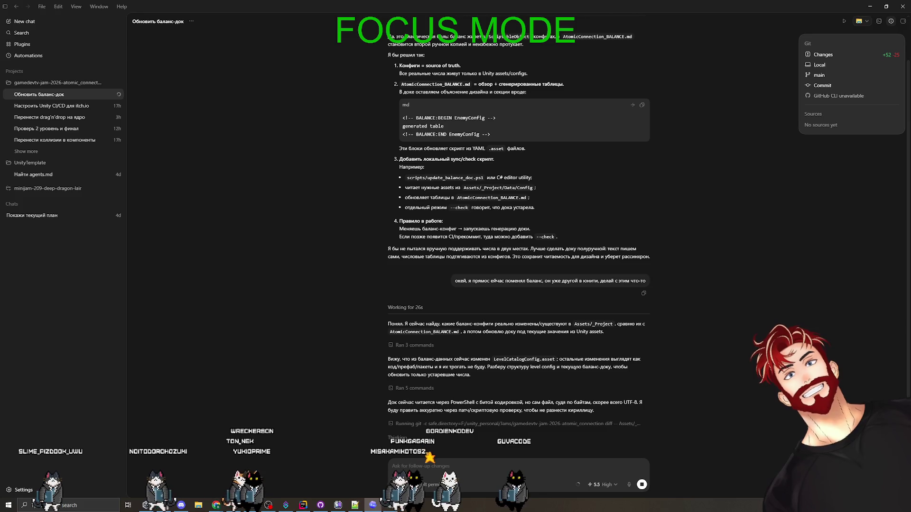
key("alt+Tab")
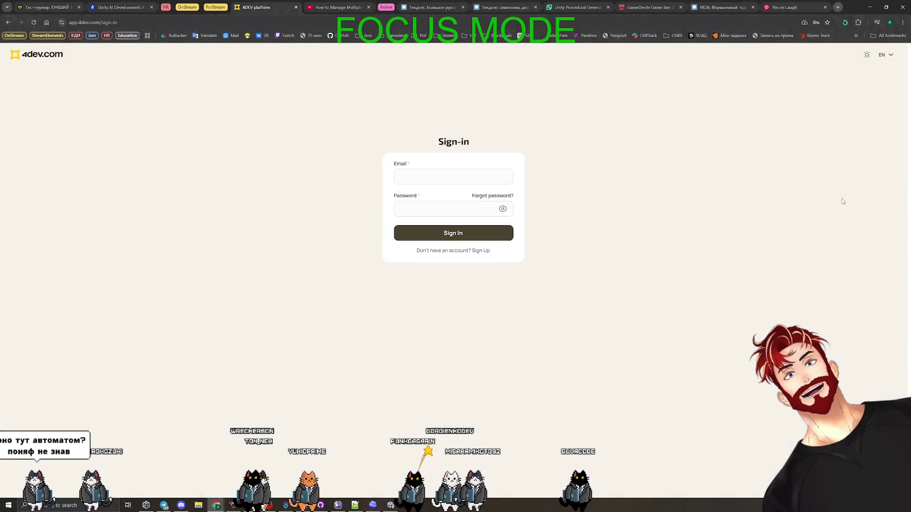
Step: Open Twitch's Creator Dashboard at Viewer Rewards > Power-ups & Channel Points management
key("ctrl+t")
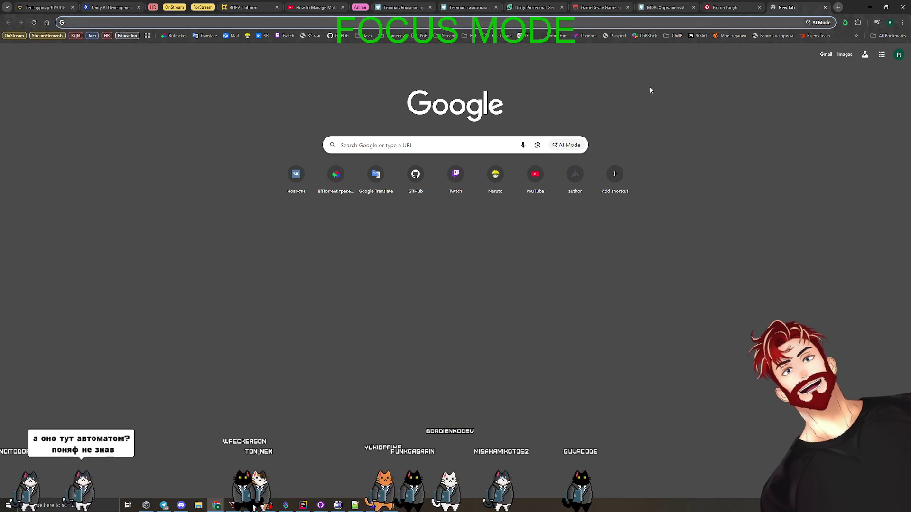
left_click(456, 174)
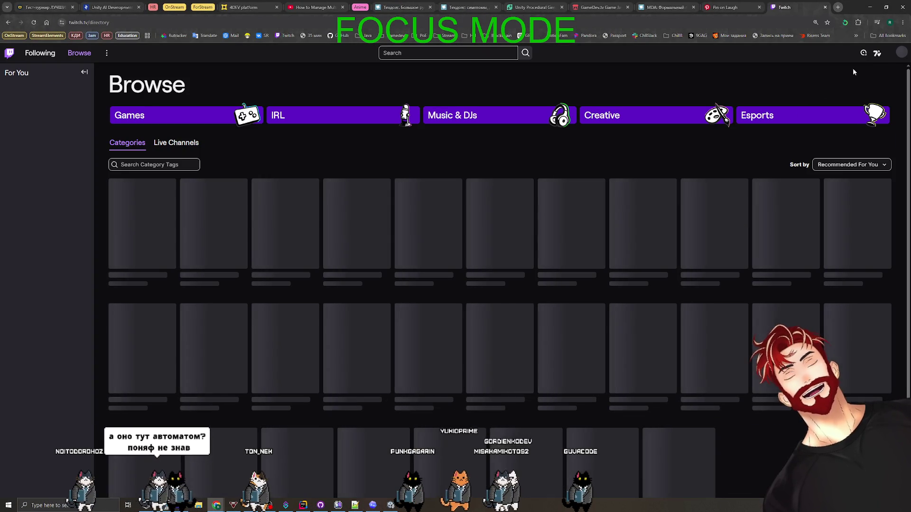
left_click(902, 53)
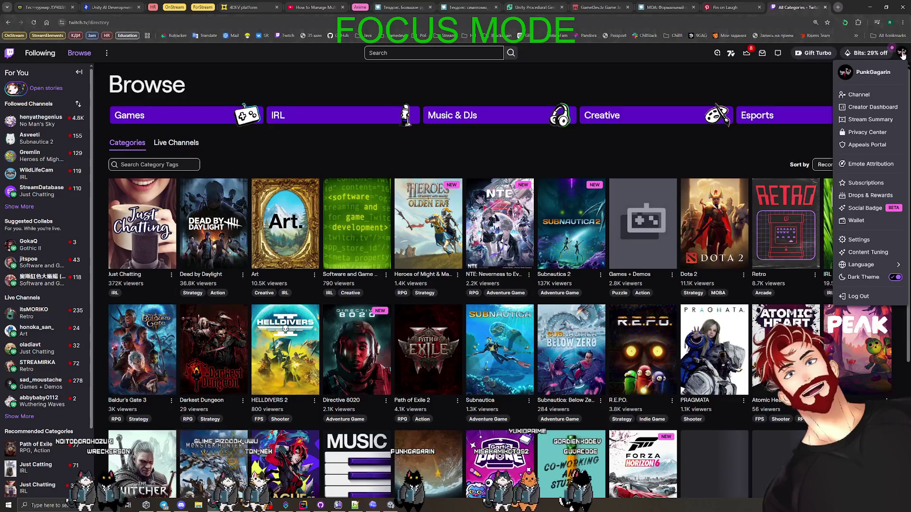
left_click(873, 108)
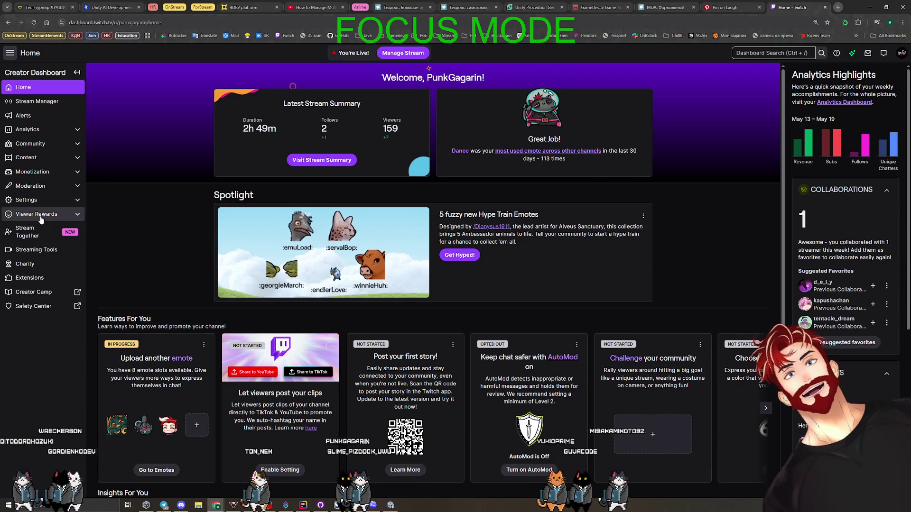
left_click(45, 217)
left_click(42, 232)
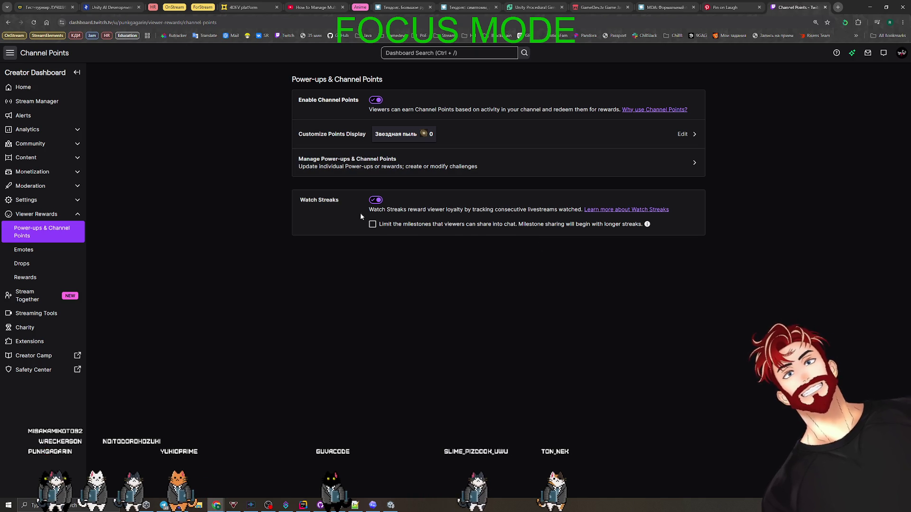
left_click(370, 170)
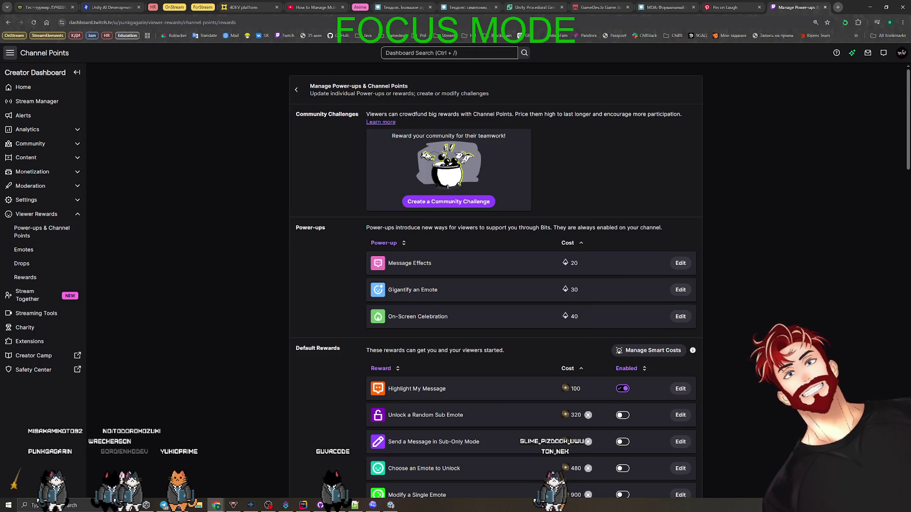
Step: Open the redemption queue for the Выдать 10 мемов reward and reject one request
scroll(768, 322, "down", 4)
scroll(768, 322, "down", 2)
left_click(664, 315)
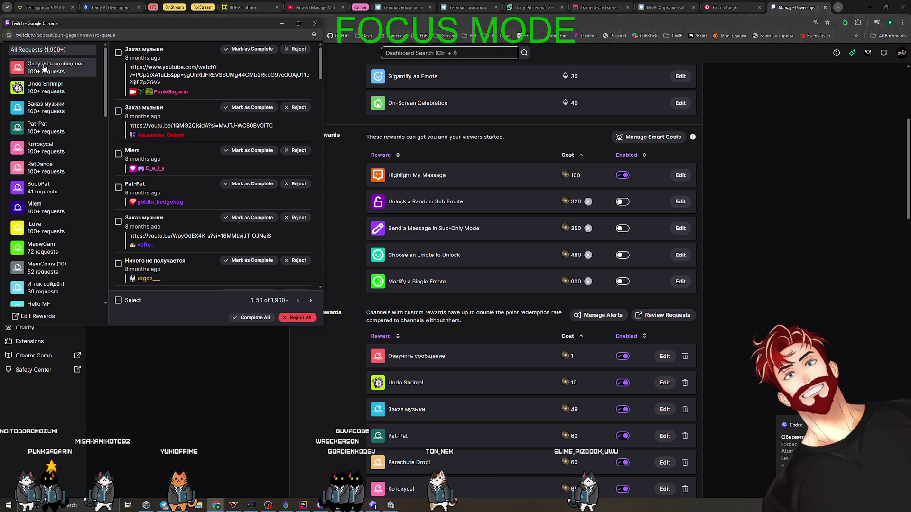
scroll(47, 213, "down", 15)
left_click(57, 272)
scroll(223, 213, "down", 3)
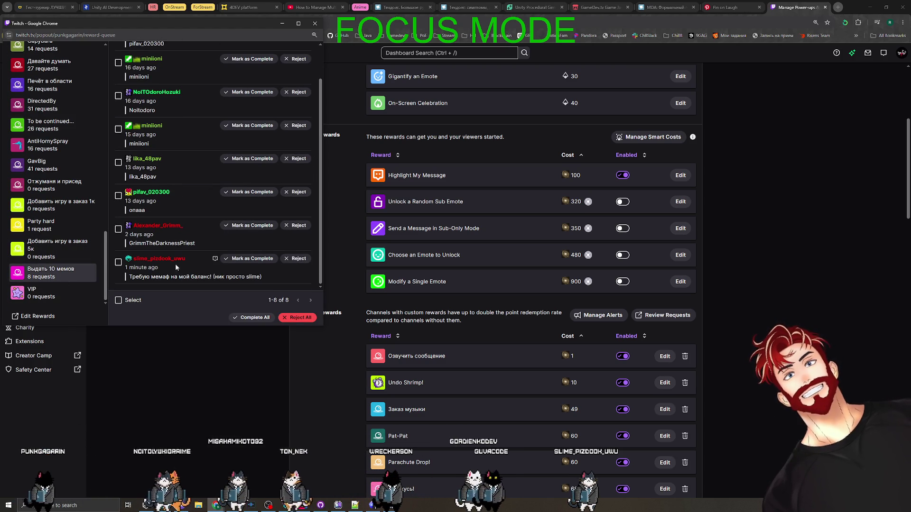
left_click(292, 260)
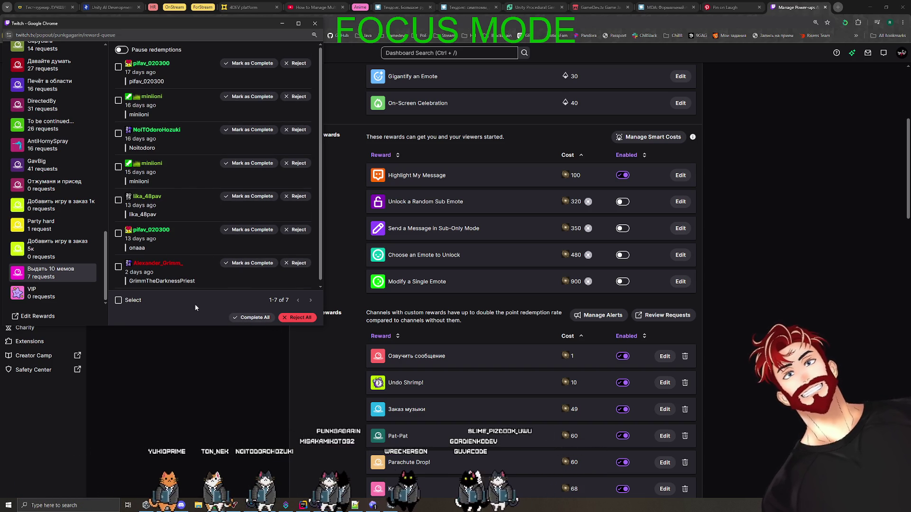
Step: Mark all remaining Выдать 10 мемов requests complete and close the queue
left_click(252, 318)
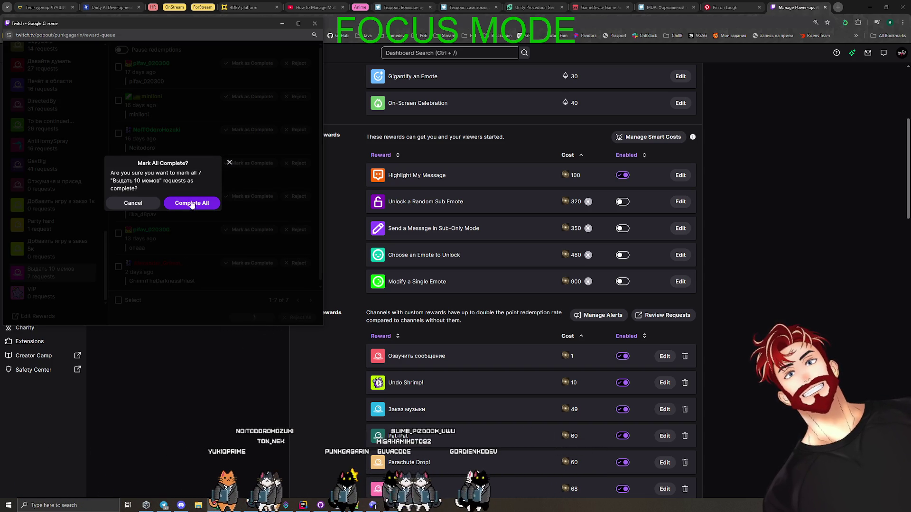
left_click(230, 163)
left_click(252, 318)
left_click(209, 202)
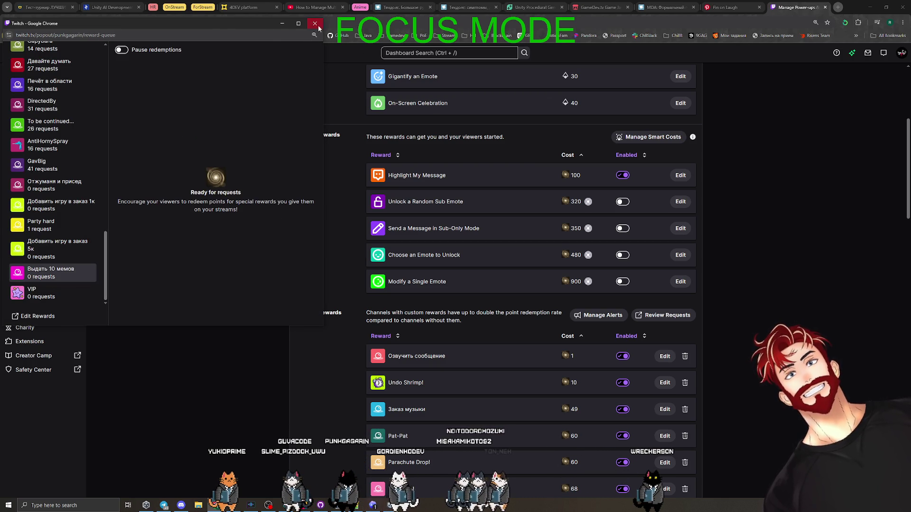
left_click(314, 23)
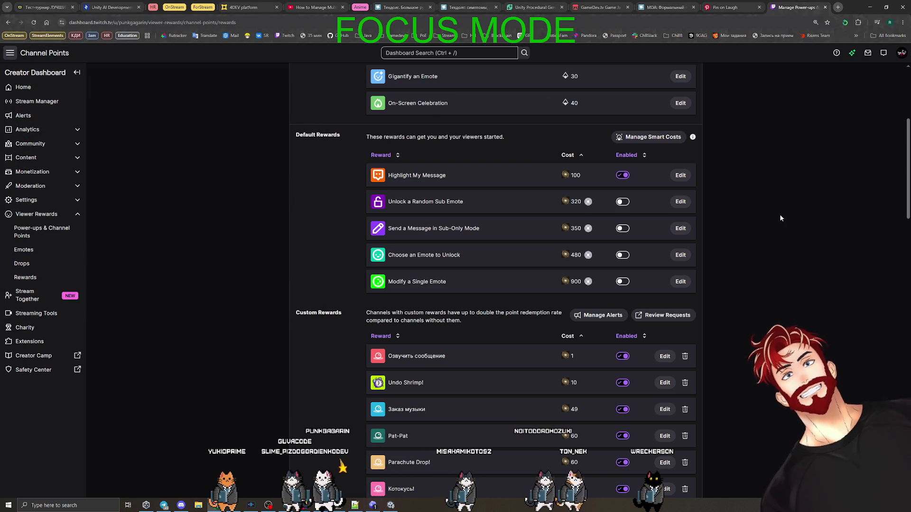
Step: Reword the Выдать 10 мемов description to ask only for the nickname, coins credited automatically, and save
scroll(730, 280, "down", 10)
scroll(740, 280, "down", 15)
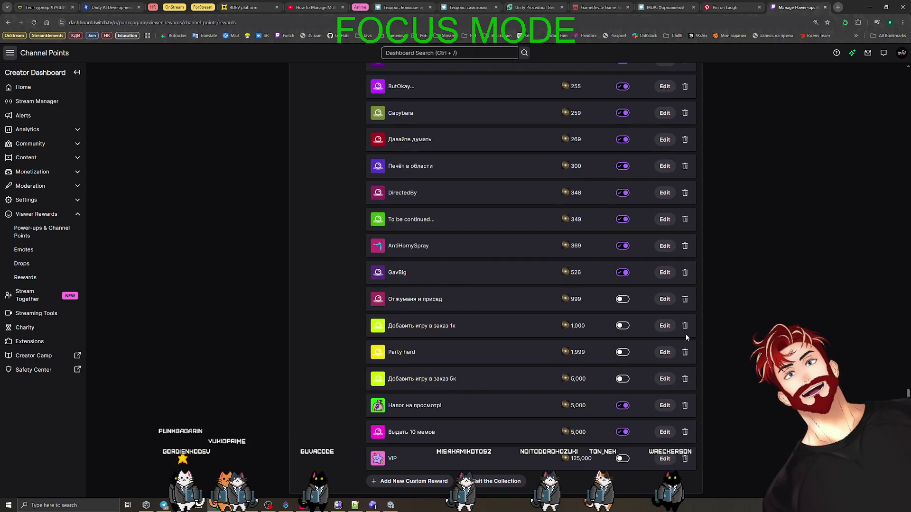
left_click(664, 432)
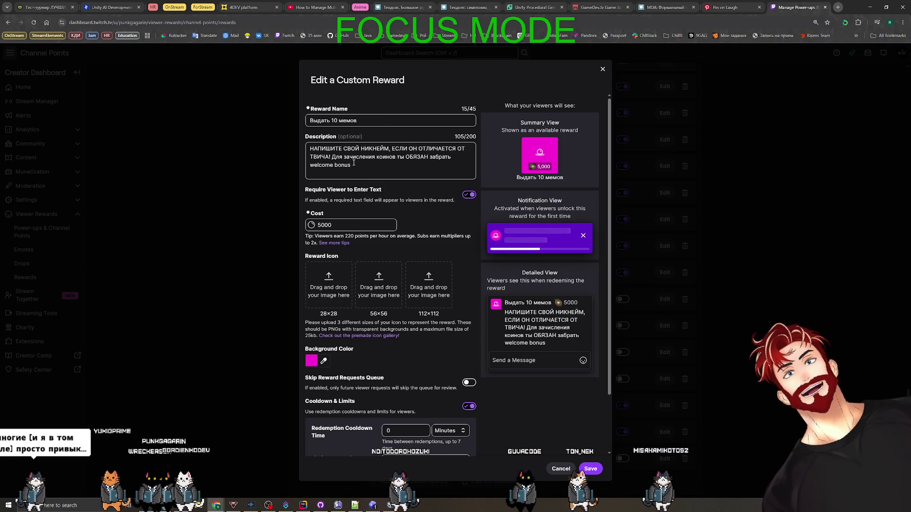
left_click(310, 148)
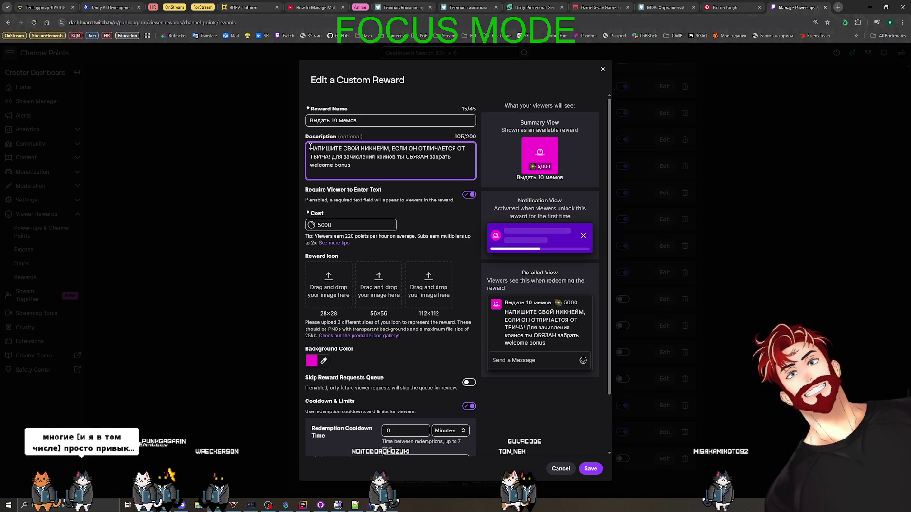
left_click(353, 162)
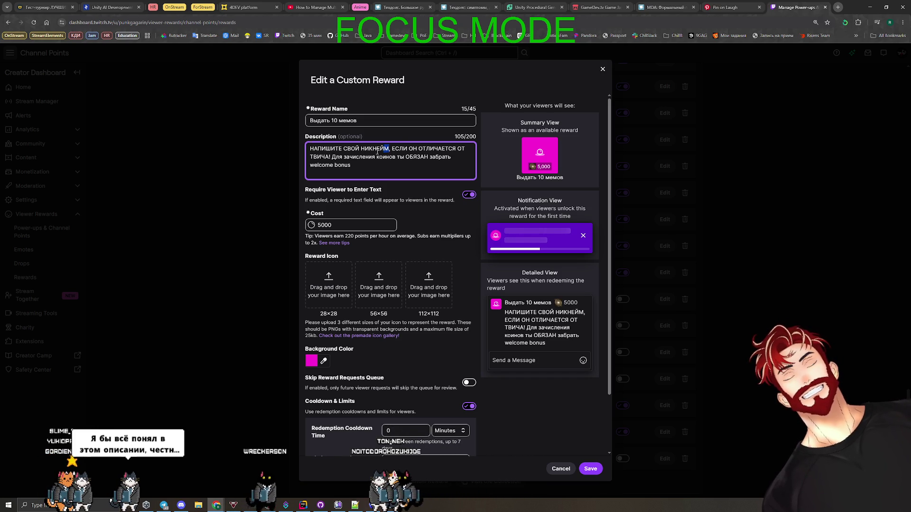
key("BackSpace")
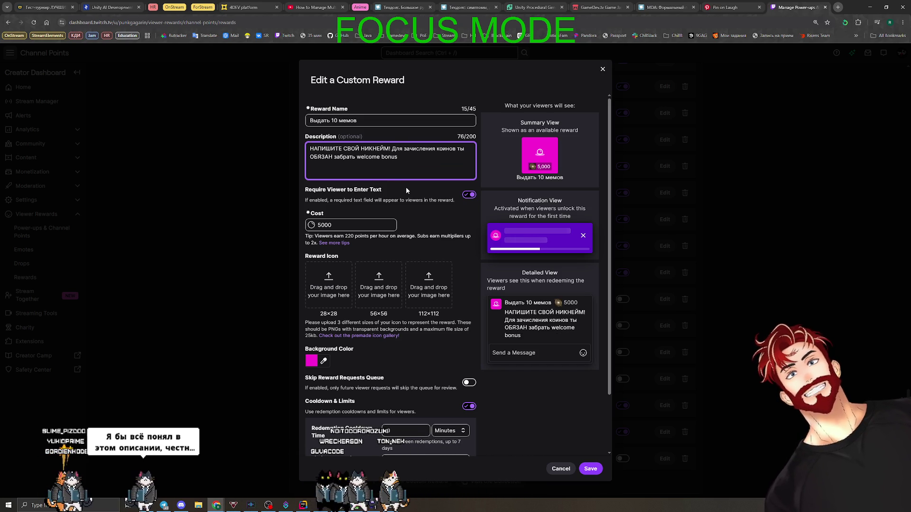
type("И ТОЛ")
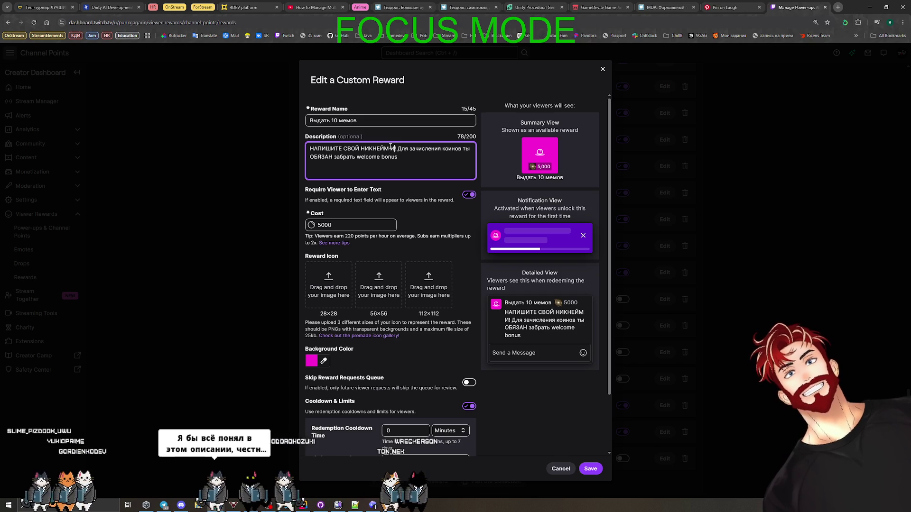
type("ЬКО ЕГО!")
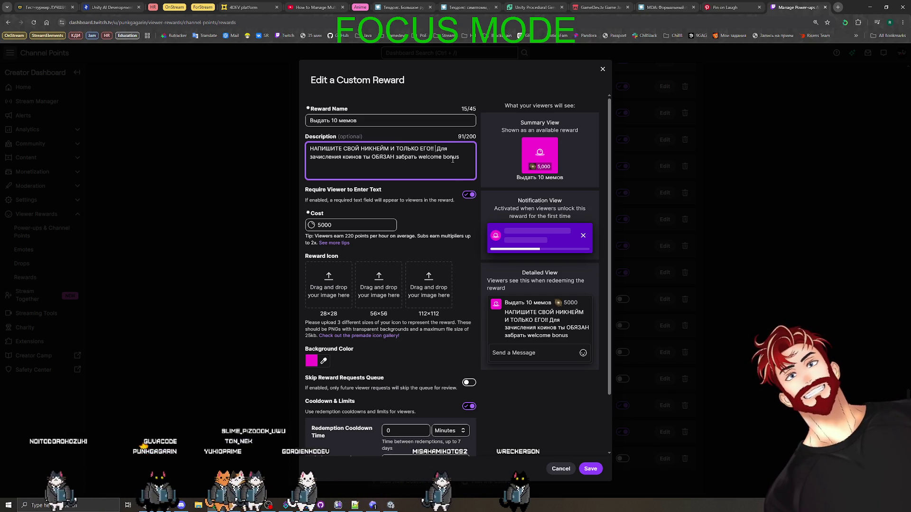
type("ь что ник")
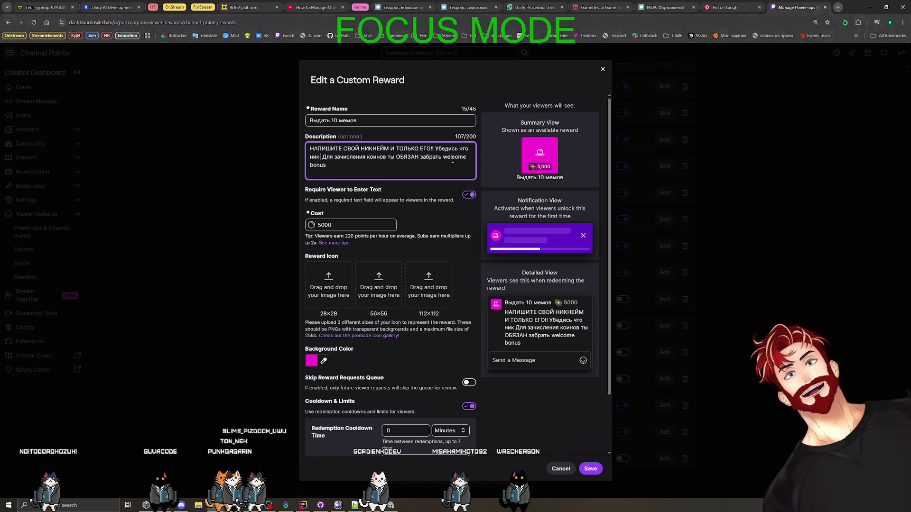
type("т.к. начи")
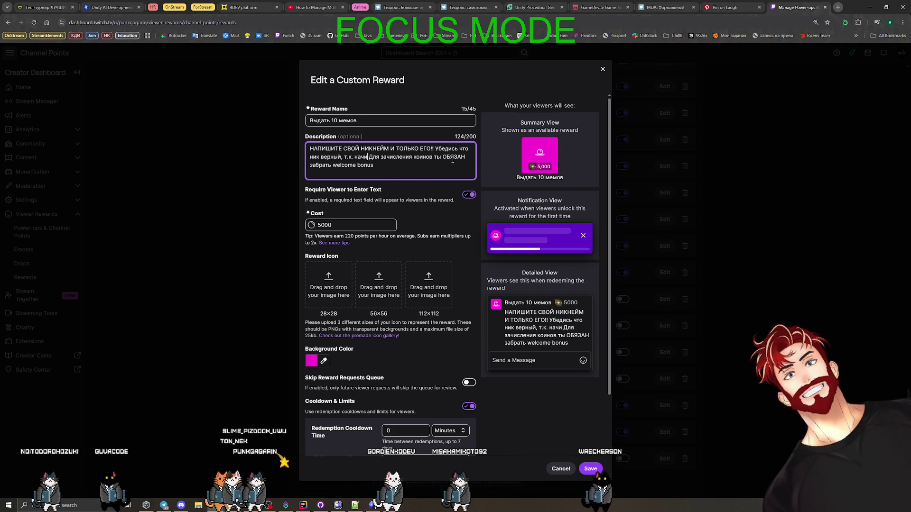
type("ется АВТОМАТОМ ПО НИКУ!!!")
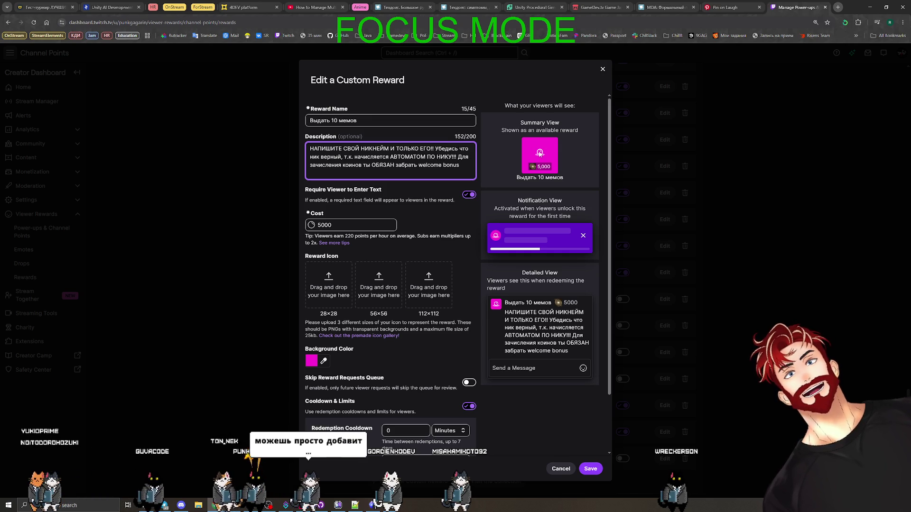
scroll(520, 399, "down", 2)
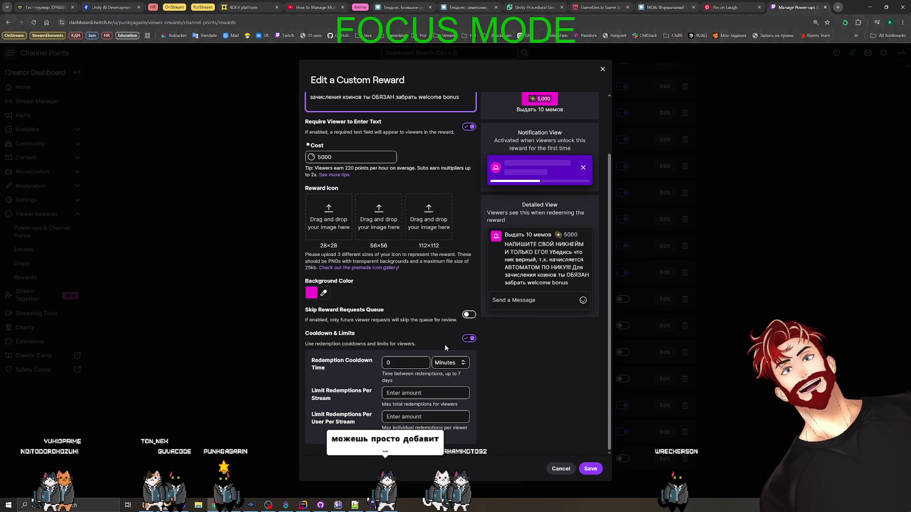
scroll(389, 334, "up", 2)
left_click(589, 469)
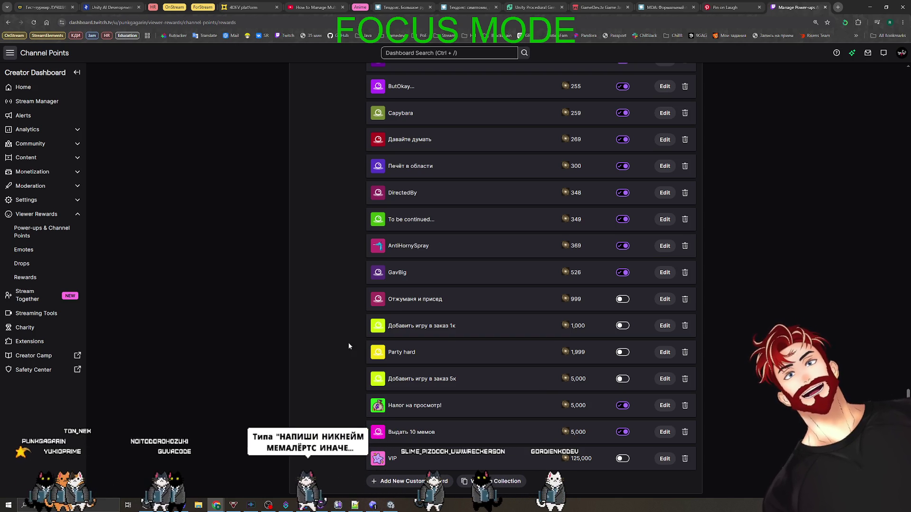
Step: Reopen the reward to check the new description, then minimize Chrome
scroll(530, 347, "down", 1)
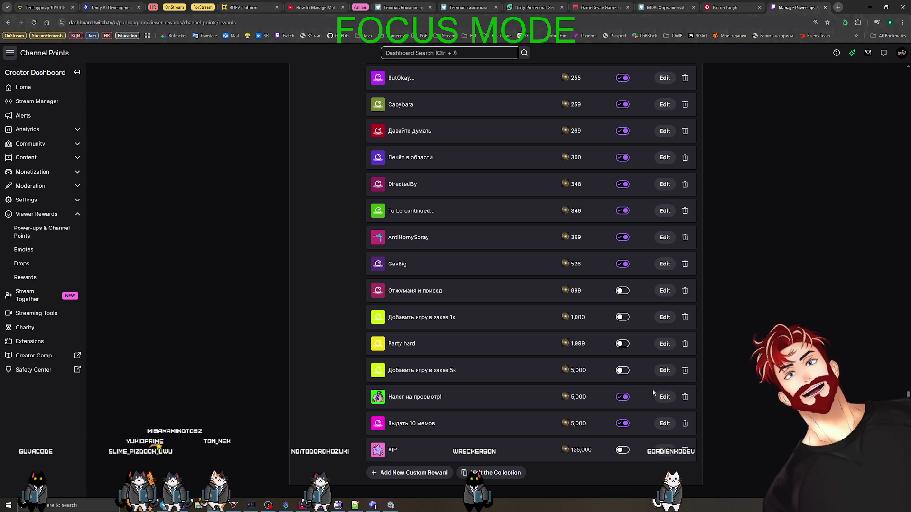
left_click(666, 423)
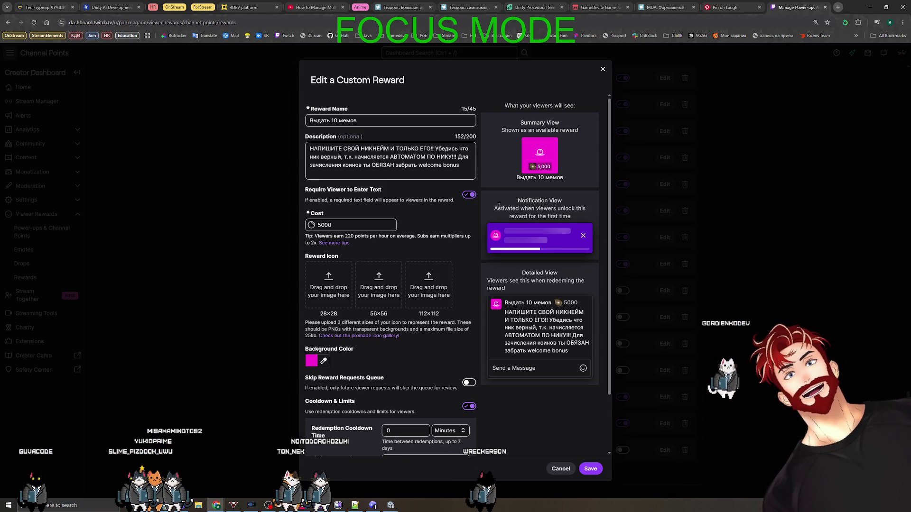
left_click(603, 68)
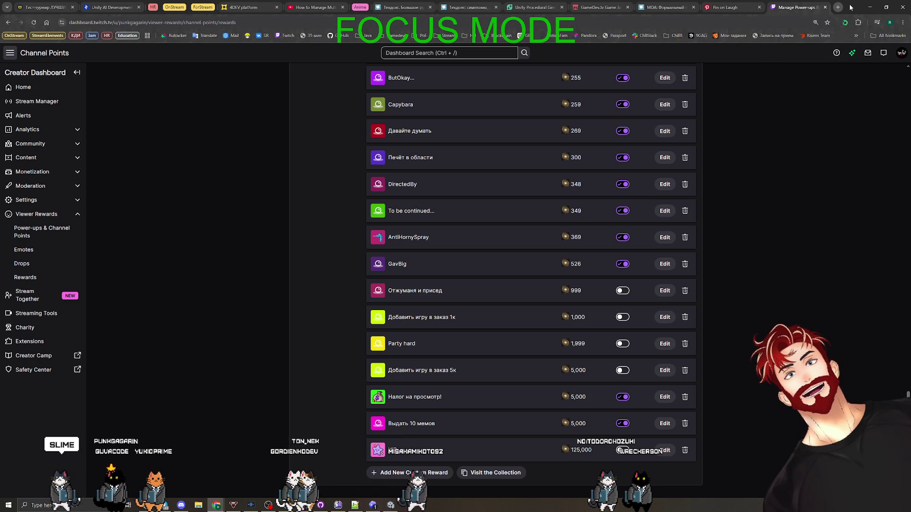
left_click(871, 10)
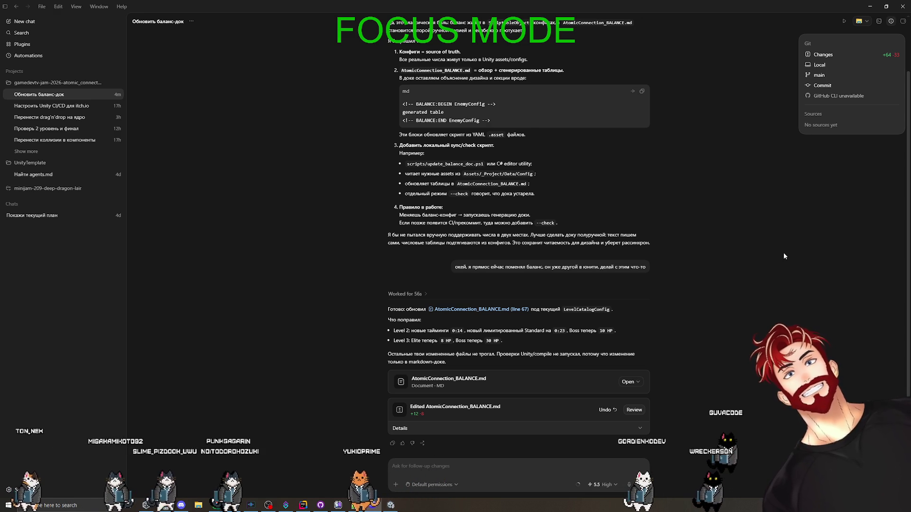
Step: Minimize Codex and bring up the Notepad++ task notes over Unity
left_click(872, 6)
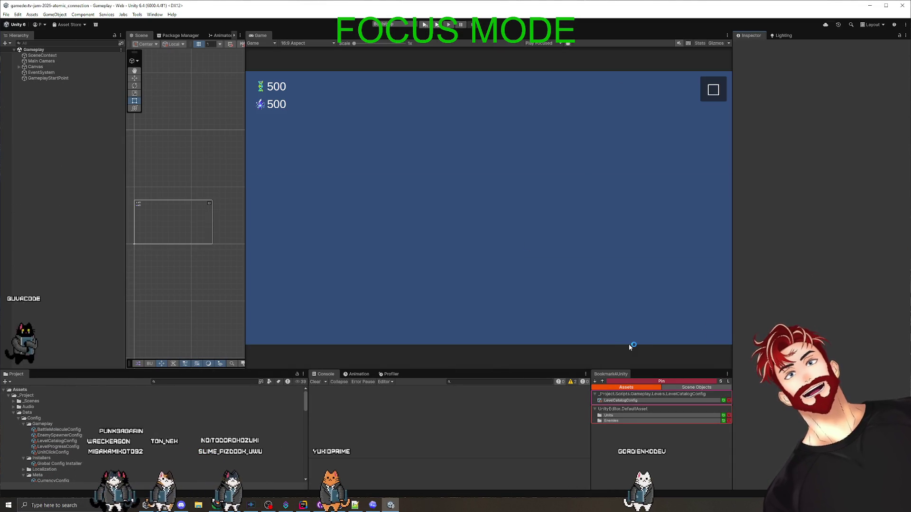
left_click(355, 506)
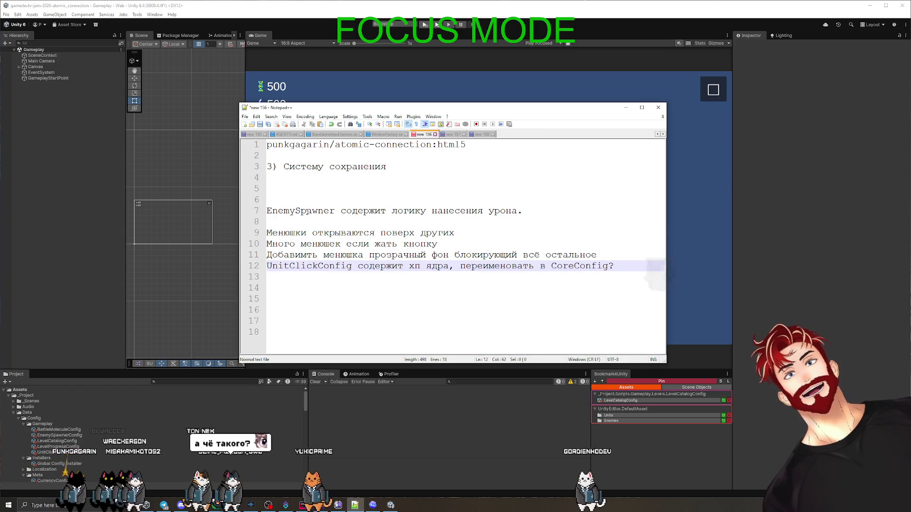
Step: Look up EnemySpawner from the notes and review EnemySpawner.cs in Rider
double_click(318, 211)
key("ctrl+c")
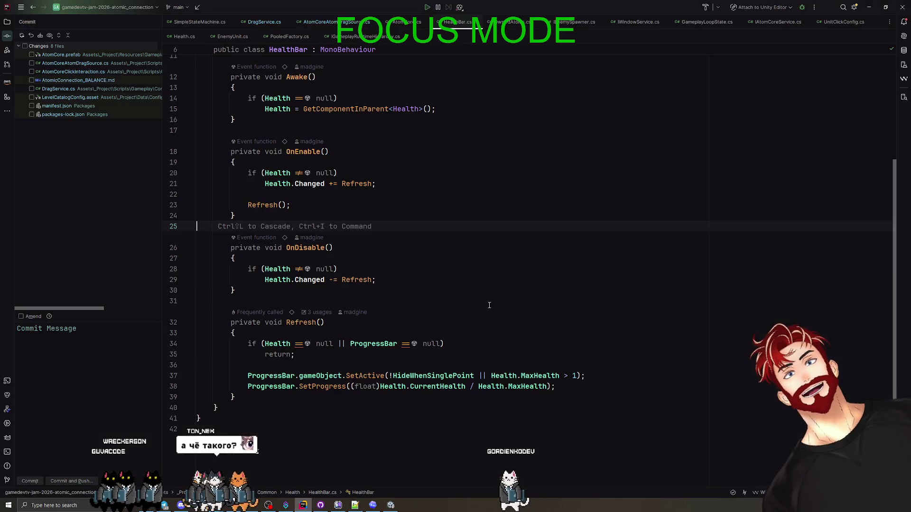
key("shift")
key("shift")
key("ctrl+v")
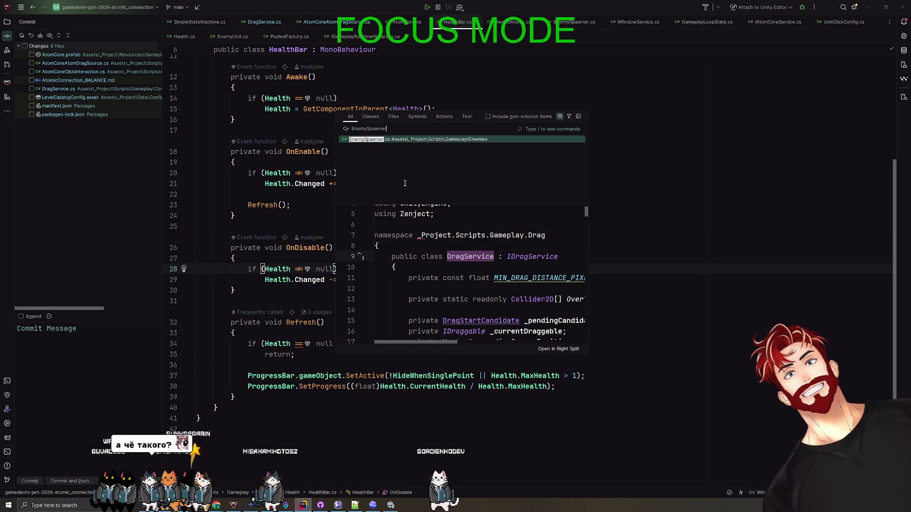
key("Return")
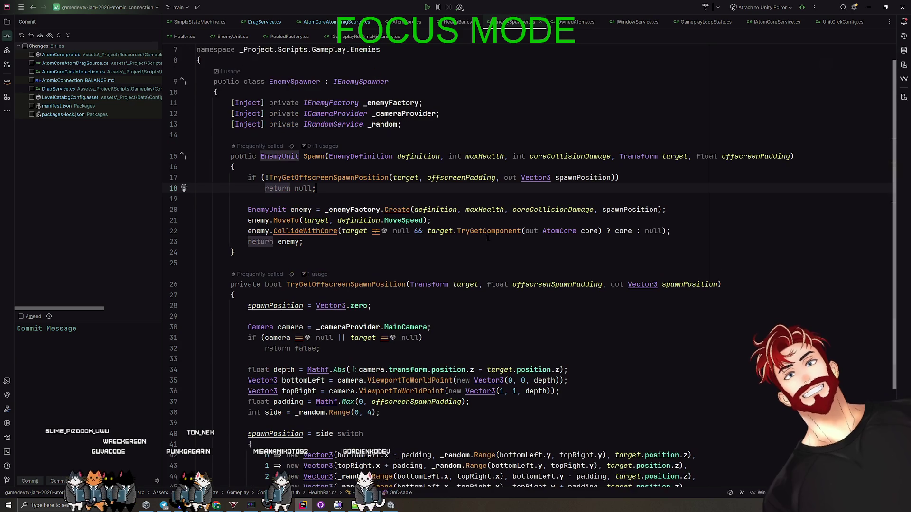
scroll(486, 237, "down", 4)
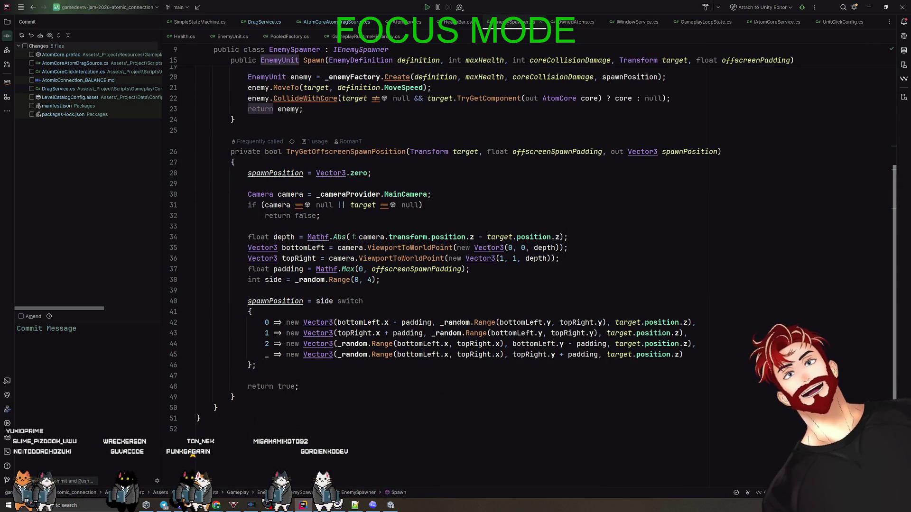
scroll(489, 248, "up", 6)
Step: Delete the EnemySpawner damage line from the task notes and start a new Codex chat
key("alt+Tab")
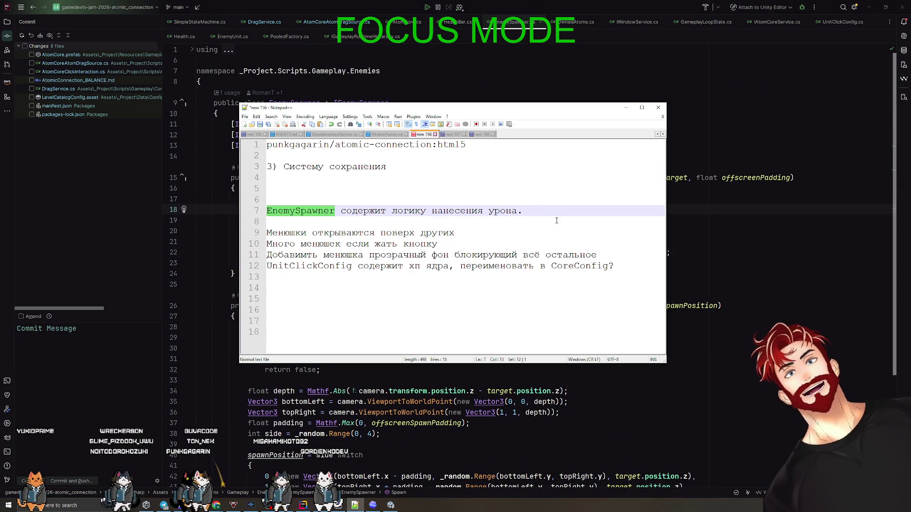
key("shift+Home")
key("BackSpace")
key("BackSpace")
key("BackSpace")
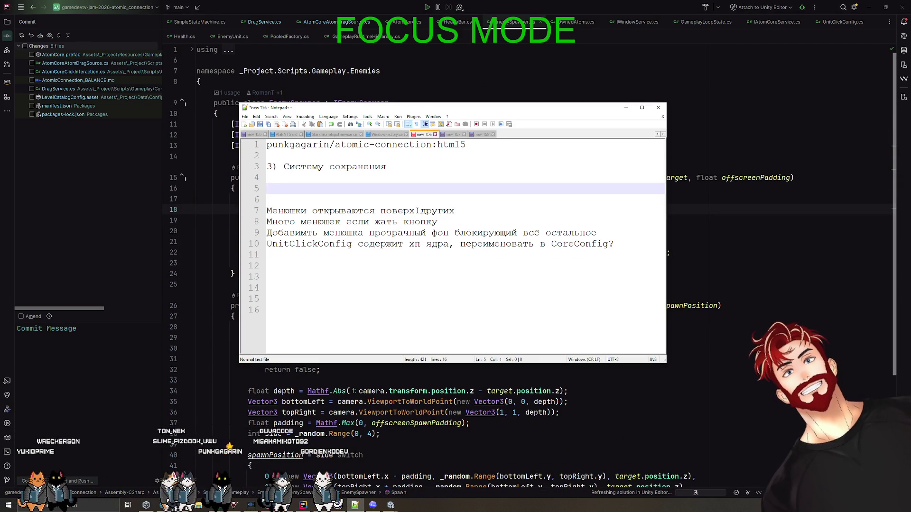
left_click(468, 212)
key("shift+Home")
key("alt+Tab")
key("alt+Tab")
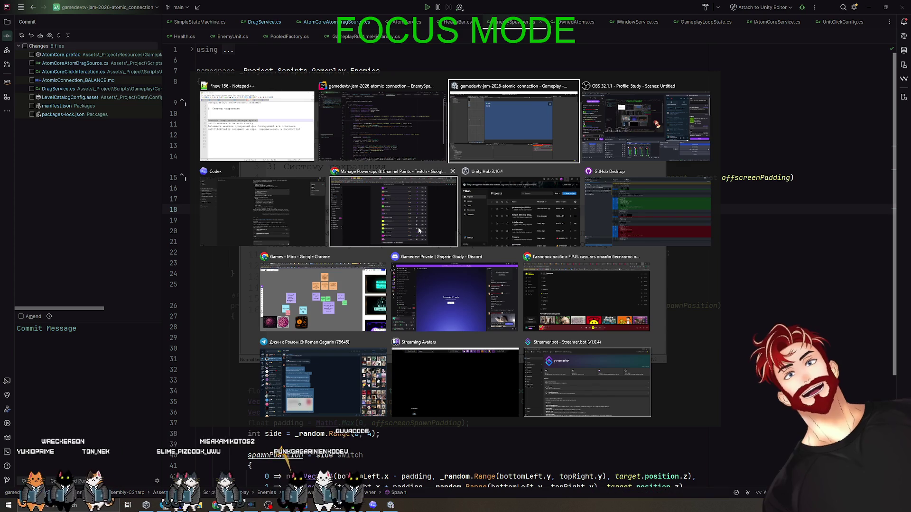
left_click(237, 214)
left_click(25, 21)
type("Менюшки открываются поверх других, в частности во время игр")
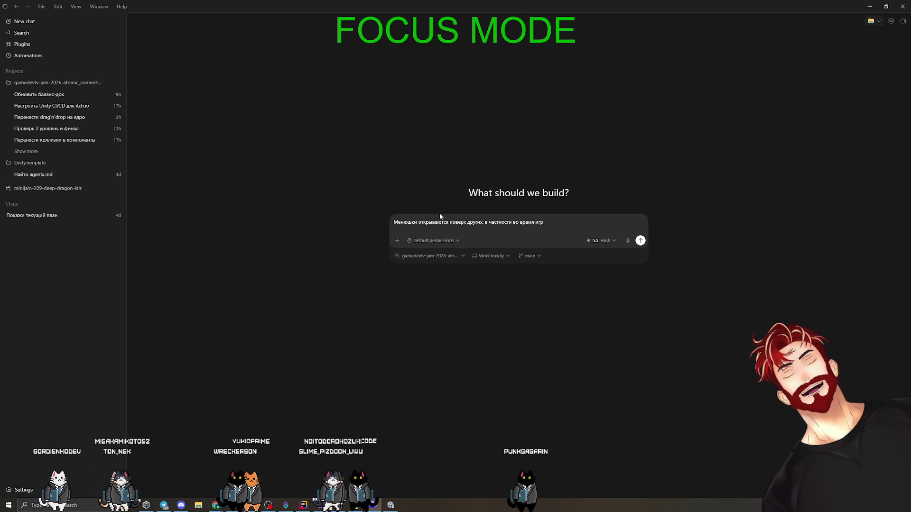
Step: Finish and send the prompt asking not to respawn a menu that is already open
key("ctrl+BackSpace")
key("ctrl+BackSpace")
key("ctrl+BackSpace")
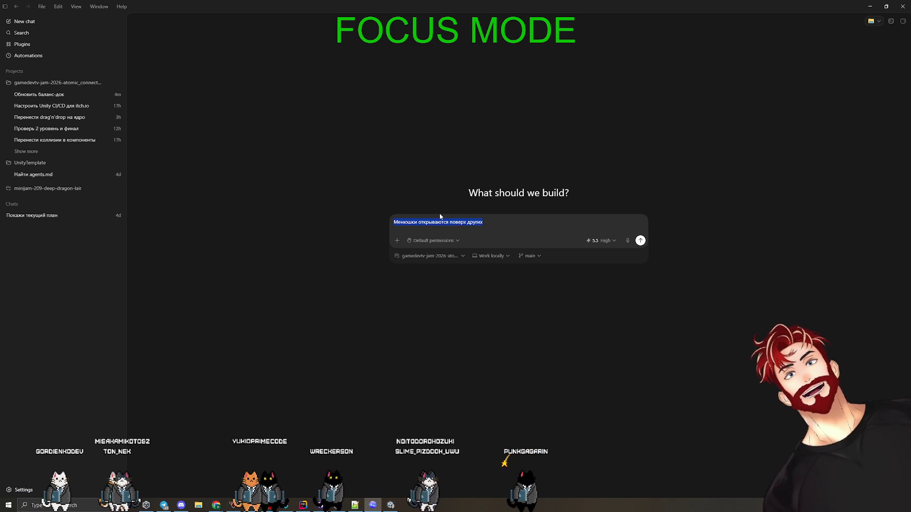
key("alt+Tab")
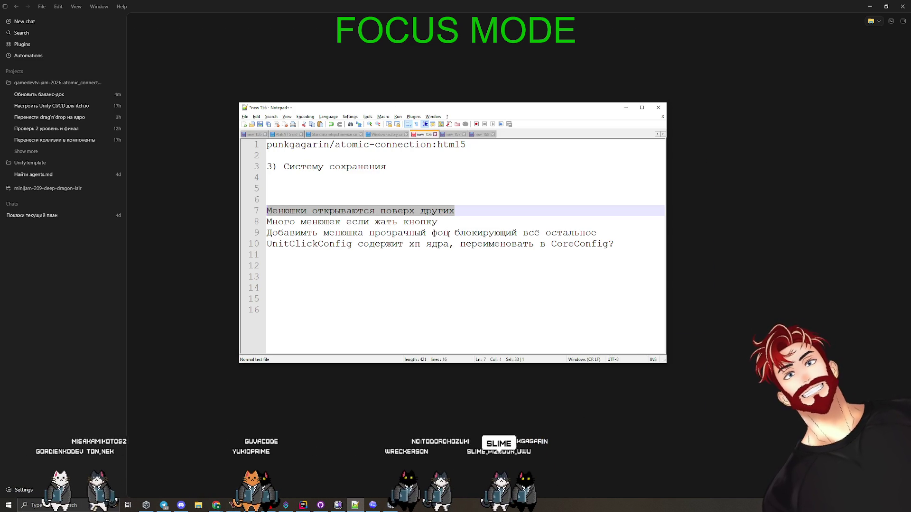
key("alt+Tab")
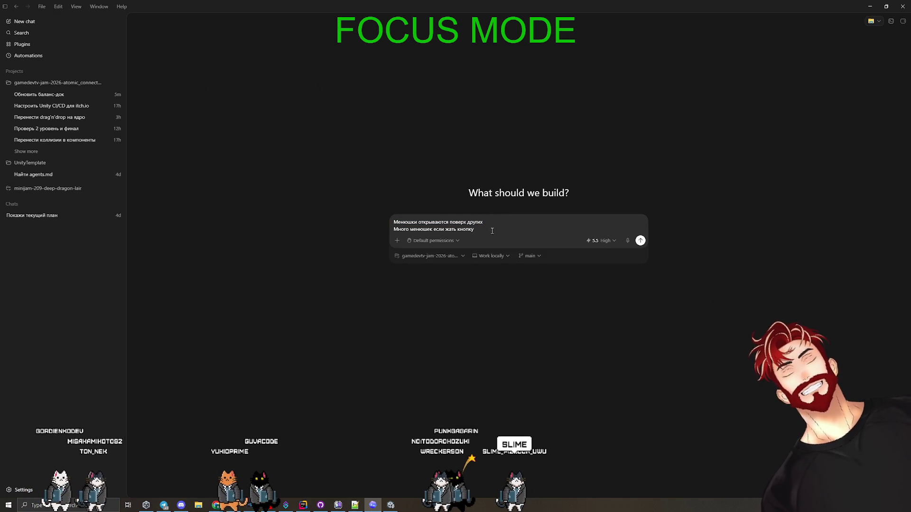
type(".")
key("shift+Return")
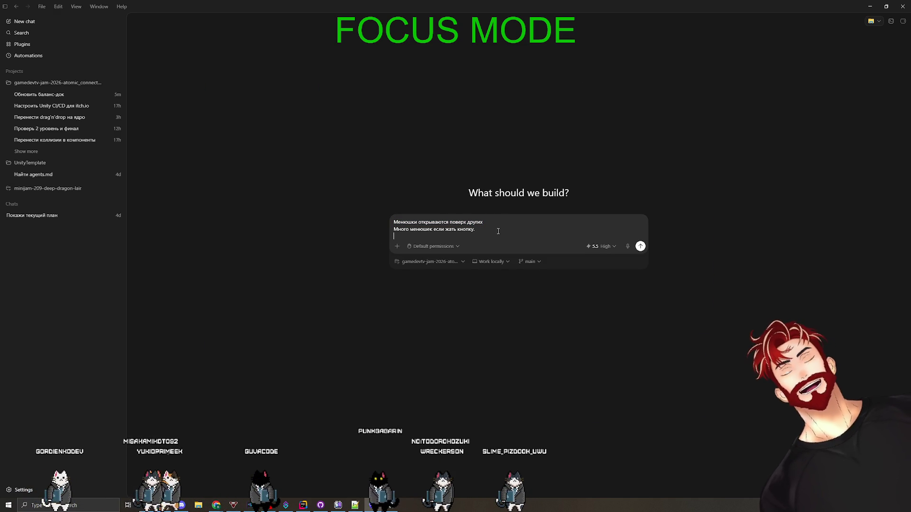
type("Т.е. не надо спавнить то")
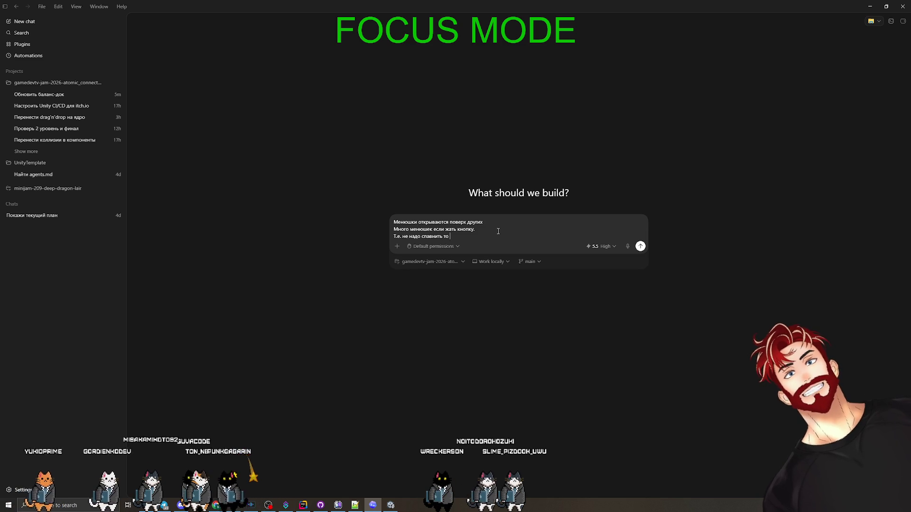
type("кото")
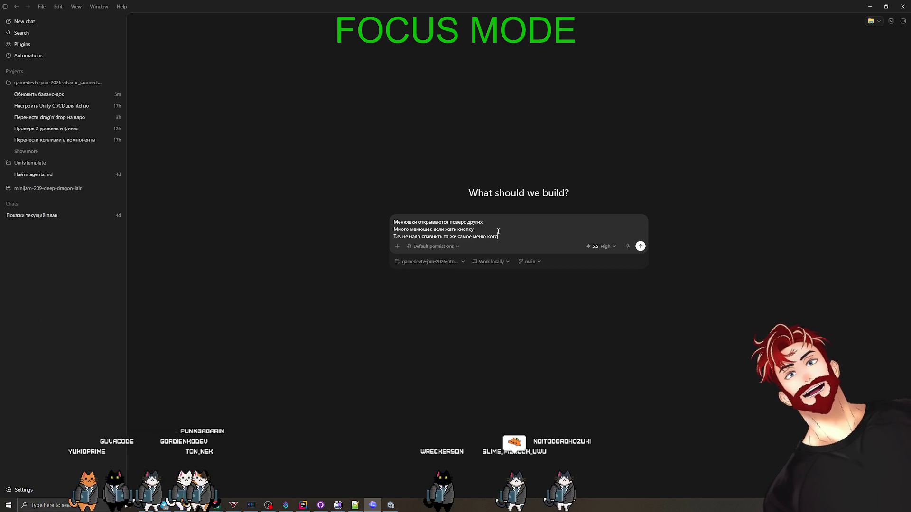
type("рое открыто уже сейчас")
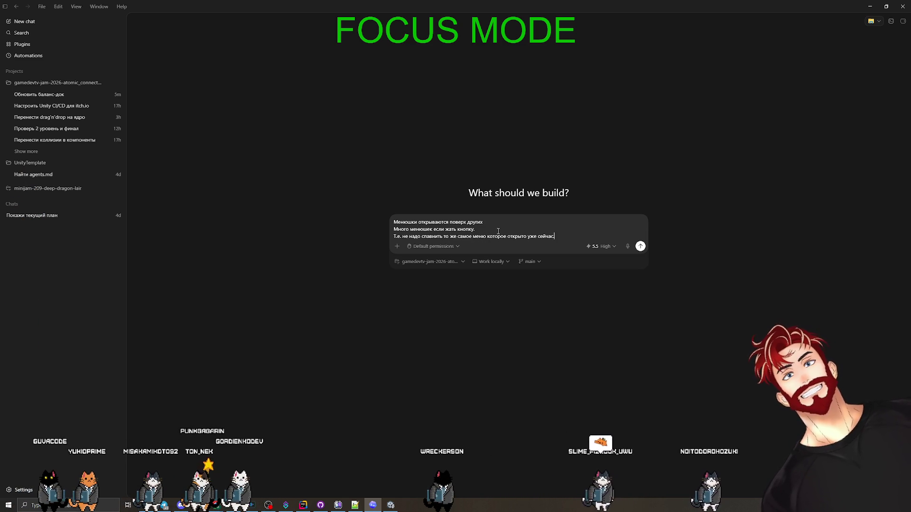
type(".")
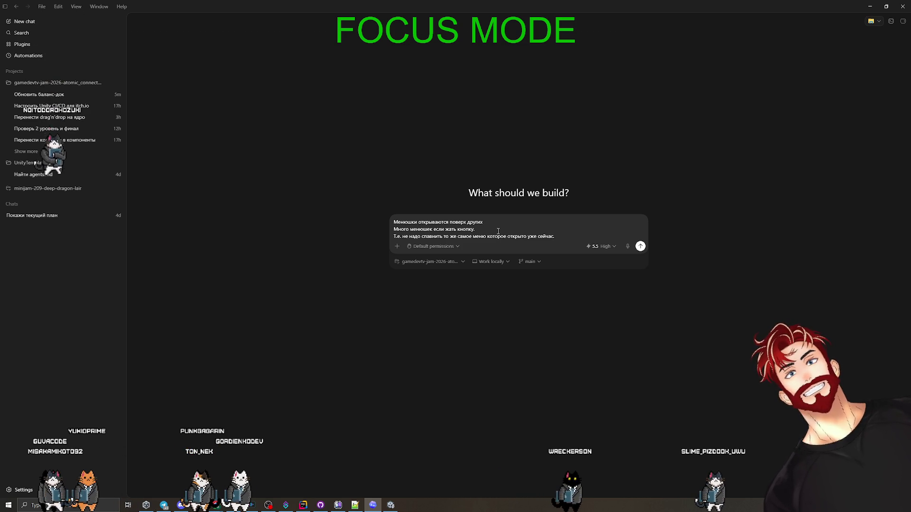
key("Return")
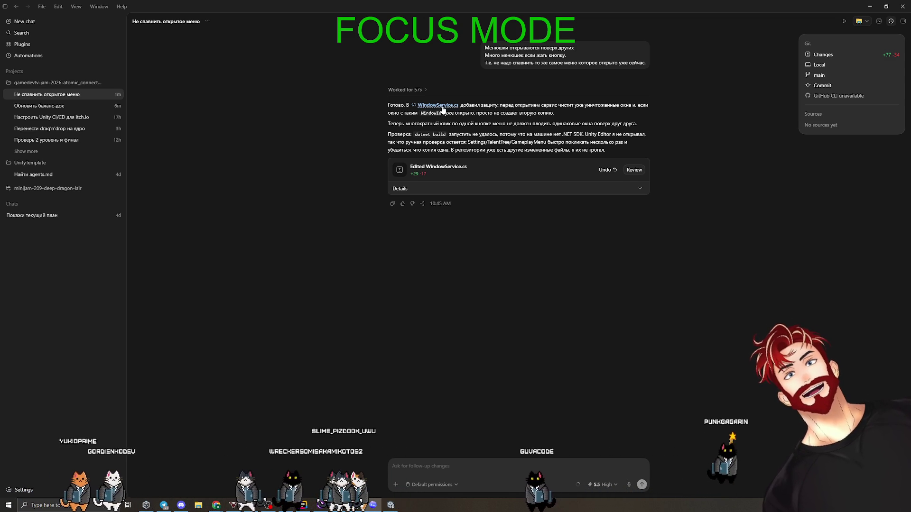
Step: Switch to the Unity Gameplay window so it recompiles the edited scripts
key("alt+Tab")
key("Tab")
key("Tab")
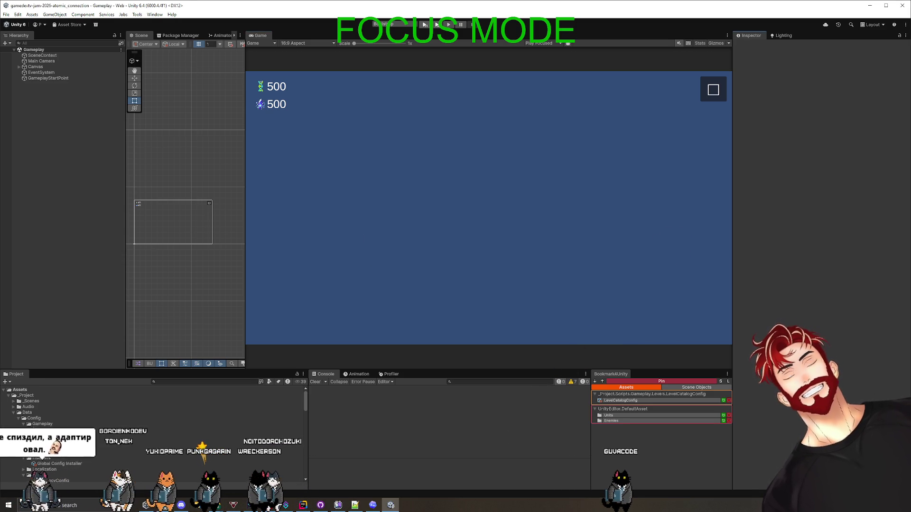
Step: Run the game in play mode, open a screen from the main menu, then return to the main menu
left_click(425, 25)
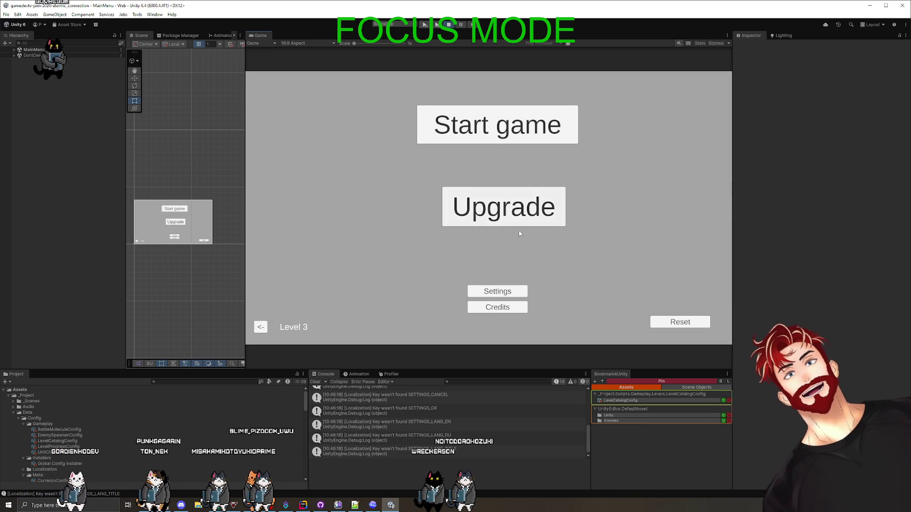
left_click(503, 214)
left_click(718, 83)
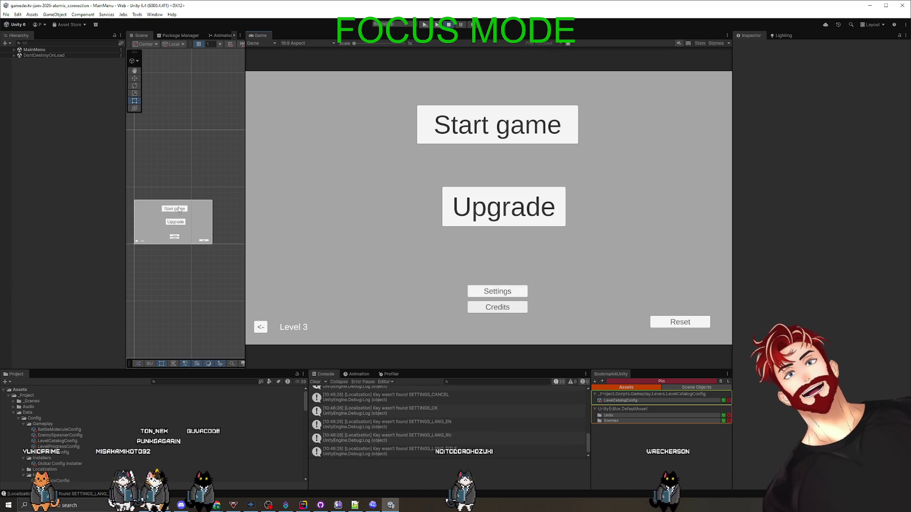
Step: Expand the MainMenu Canvas hierarchy and frame SettingsView and SettingsView(Clone) in the scene view
left_click(14, 50)
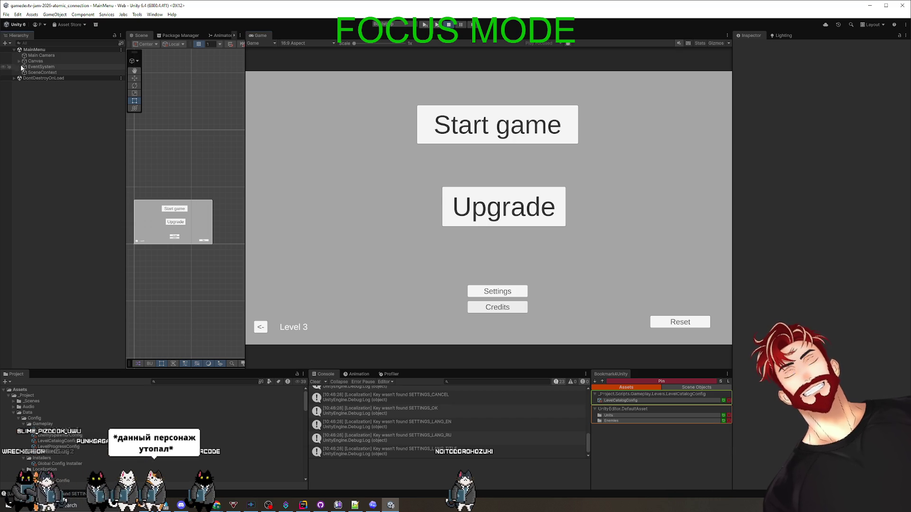
left_click(19, 61)
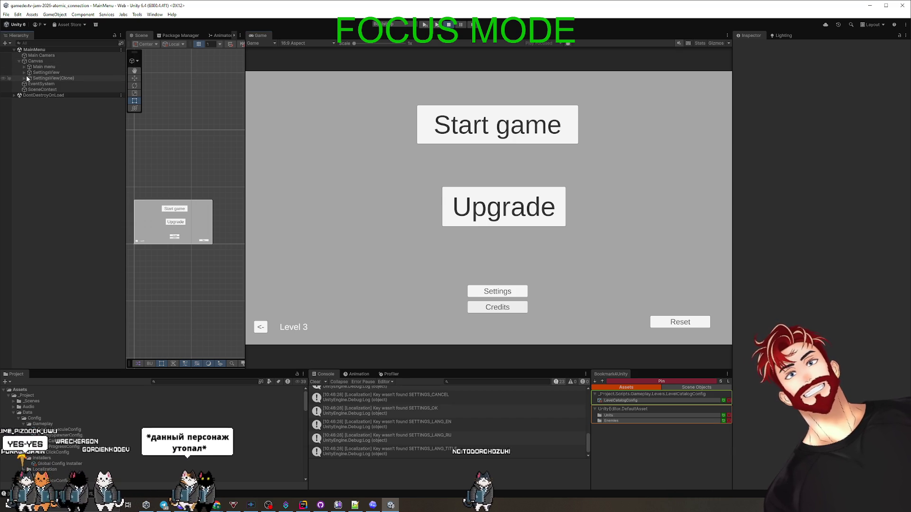
left_click(44, 79)
key("f")
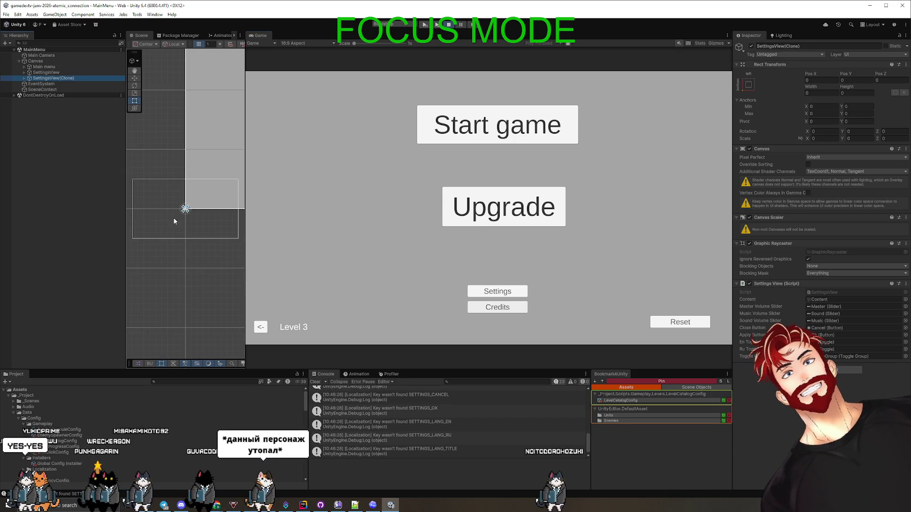
scroll(160, 228, "down", 2)
scroll(160, 229, "down", 2)
left_click(24, 78)
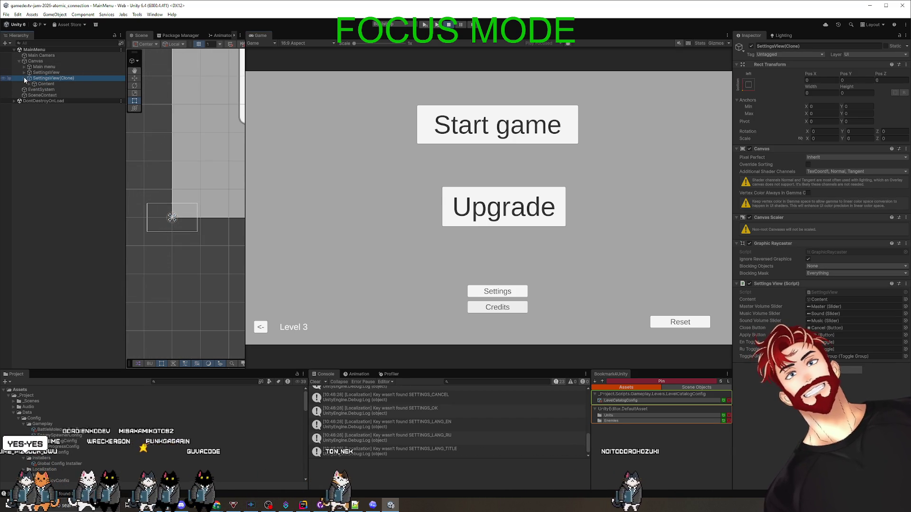
left_click(28, 84)
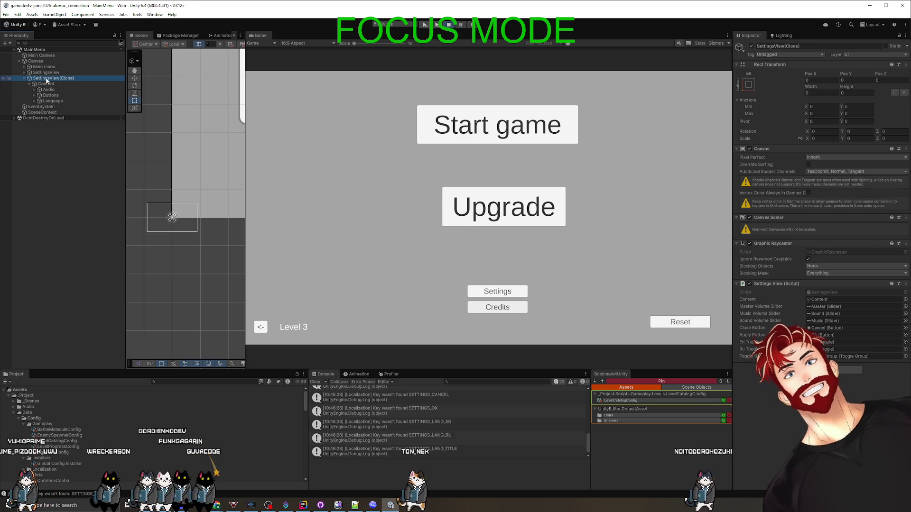
left_click(46, 72)
key("f")
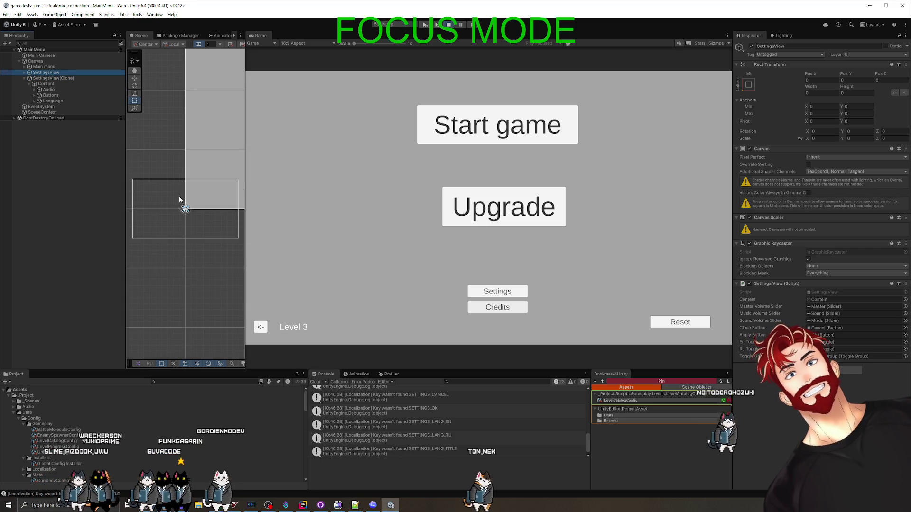
left_click(48, 78)
key("f")
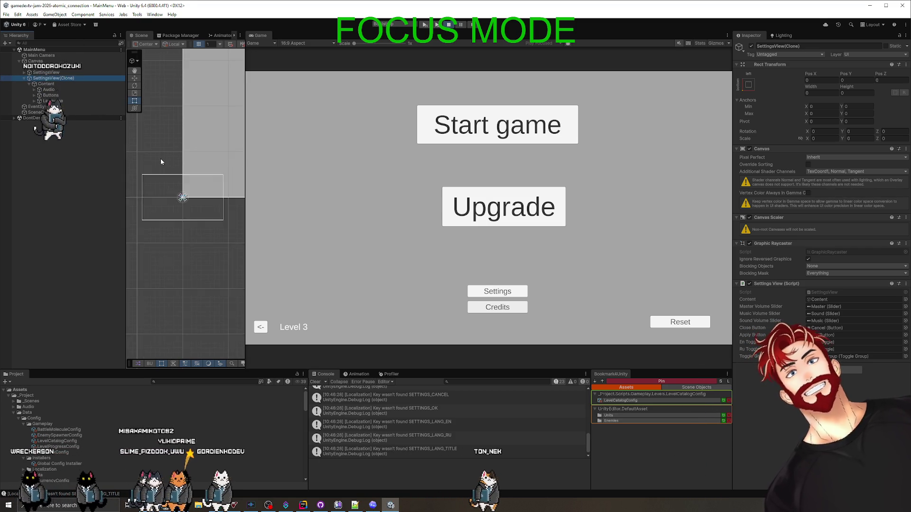
scroll(178, 190, "down", 4)
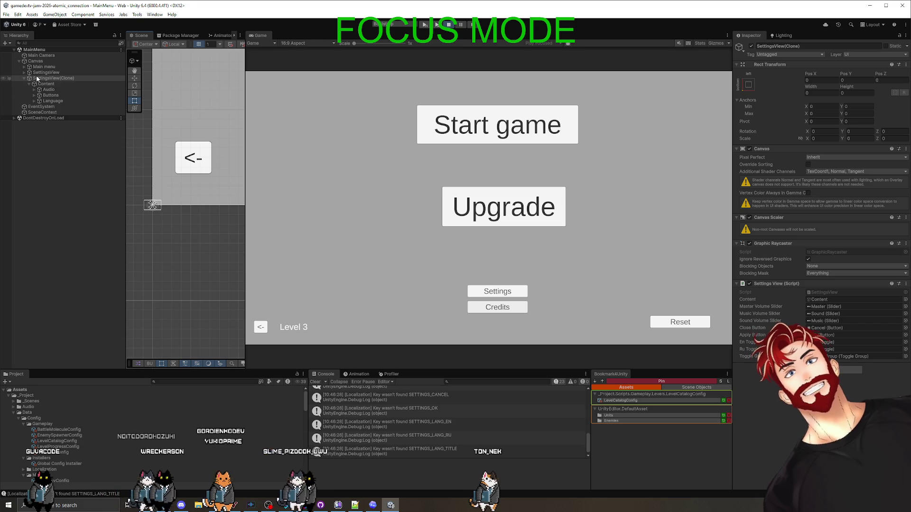
Step: Deactivate Main menu and give SettingsView and SettingsView(Clone) stretch/stretch anchors
left_click(47, 67)
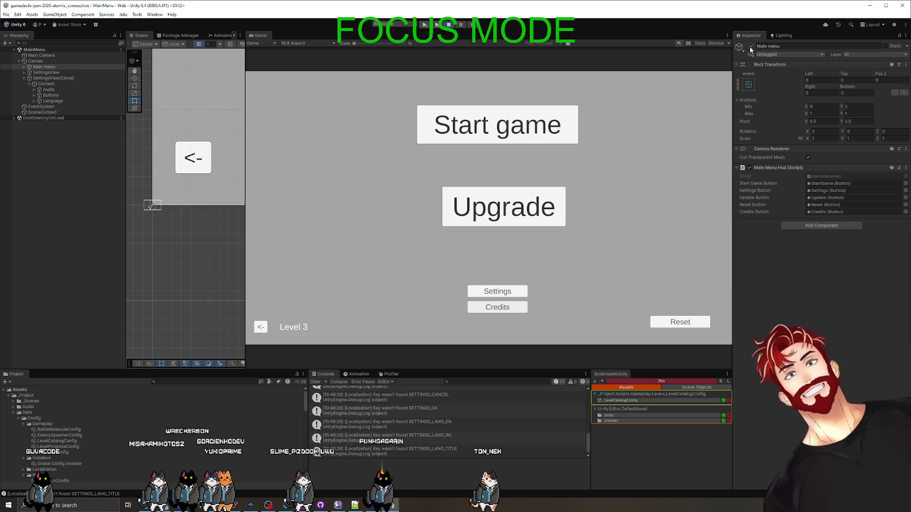
left_click(750, 46)
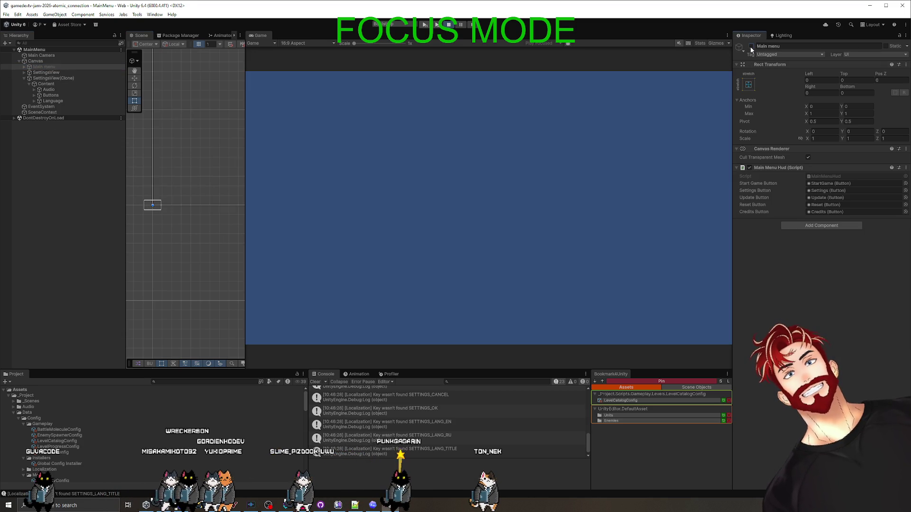
left_click(60, 73)
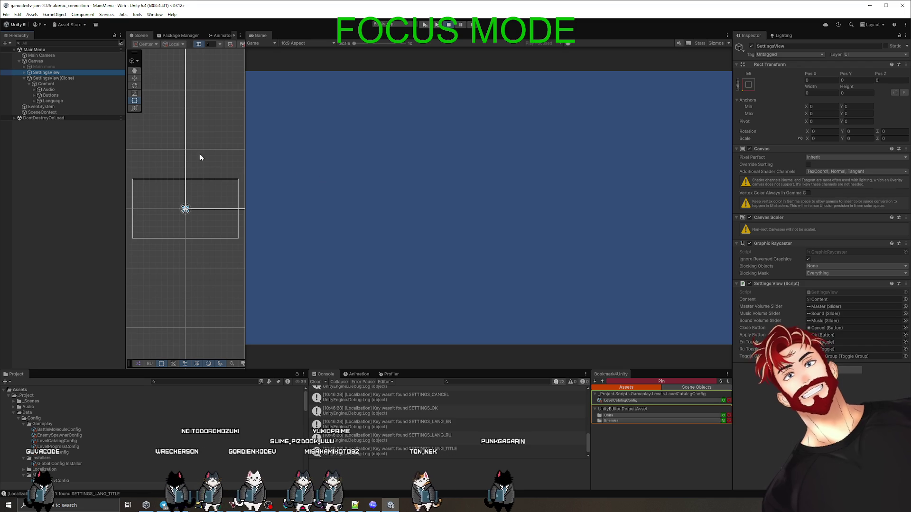
left_click(749, 85)
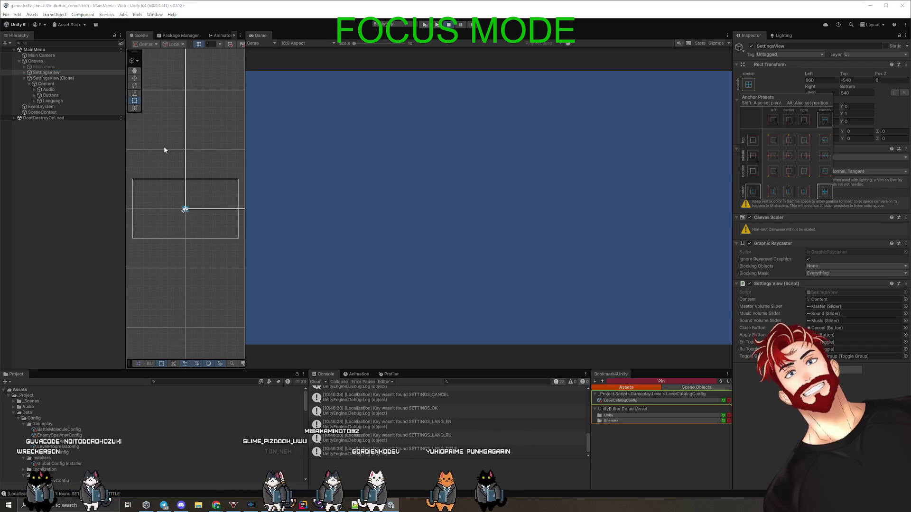
left_click(57, 78)
left_click(748, 85)
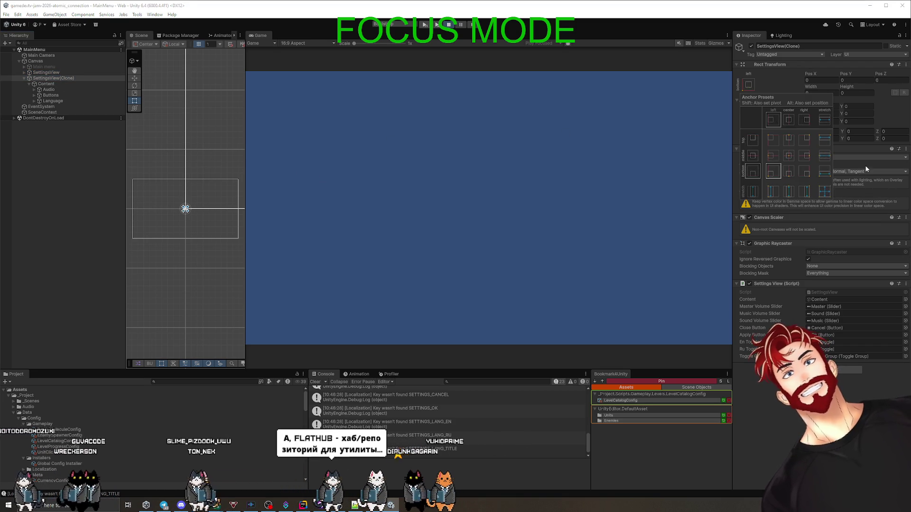
scroll(161, 251, "down", 4)
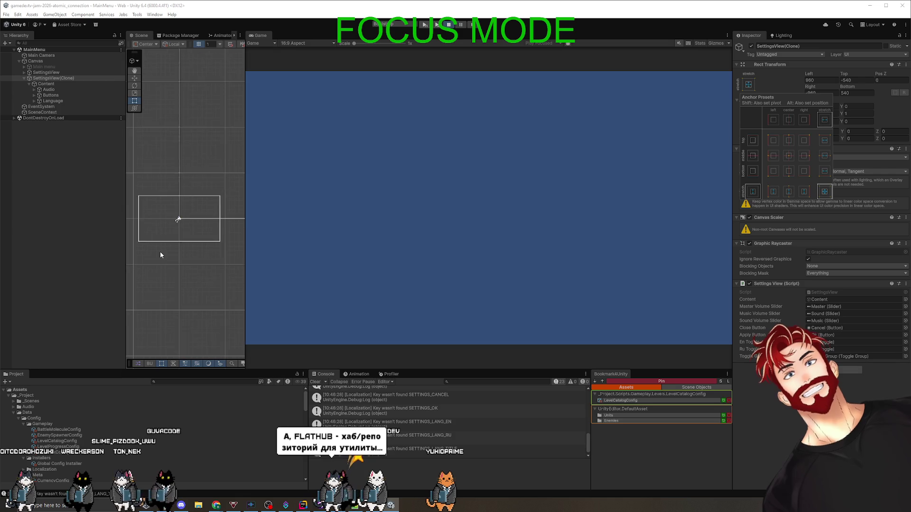
key("Escape")
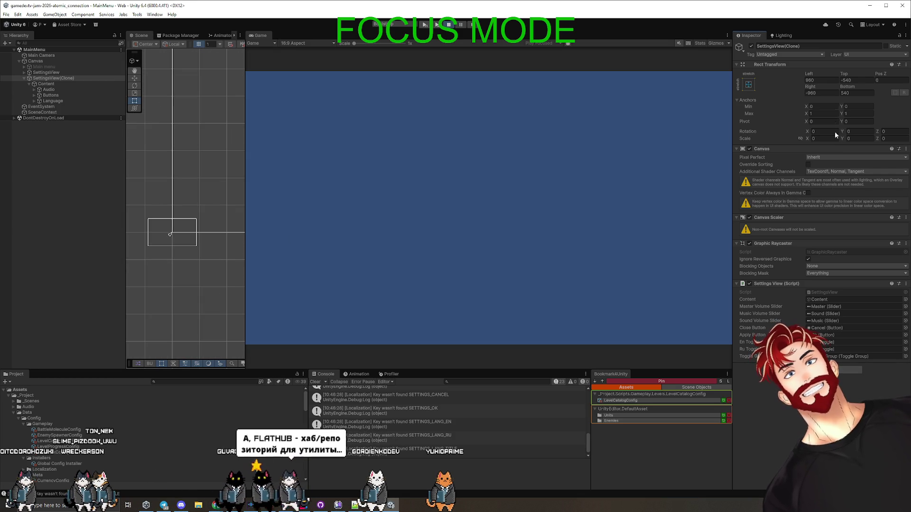
Step: Stretch the Content object to fill its parent with the stretch/stretch anchor preset
left_click(31, 84)
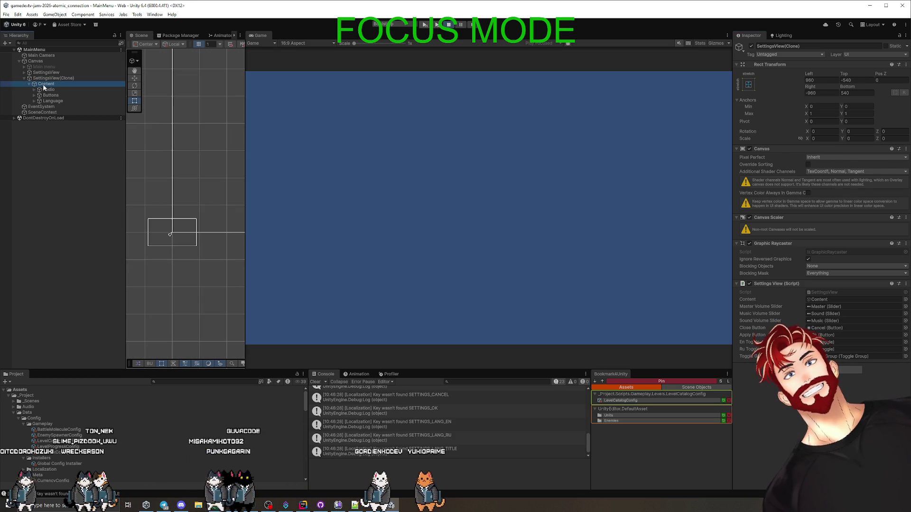
key("f")
scroll(188, 213, "up", 5)
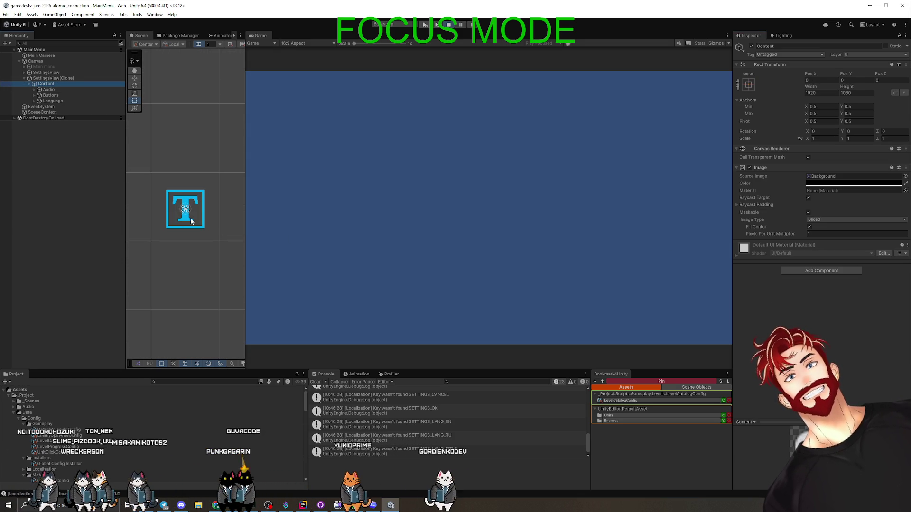
left_click(748, 84)
left_click(825, 191)
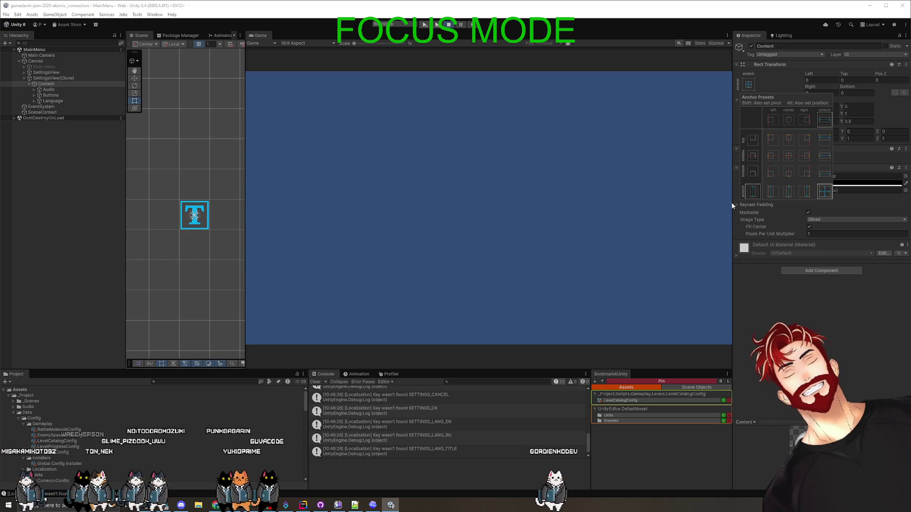
Step: Inspect the Audio group and its Title text, check the Codex chat, then stop play mode
left_click(56, 90)
key("f")
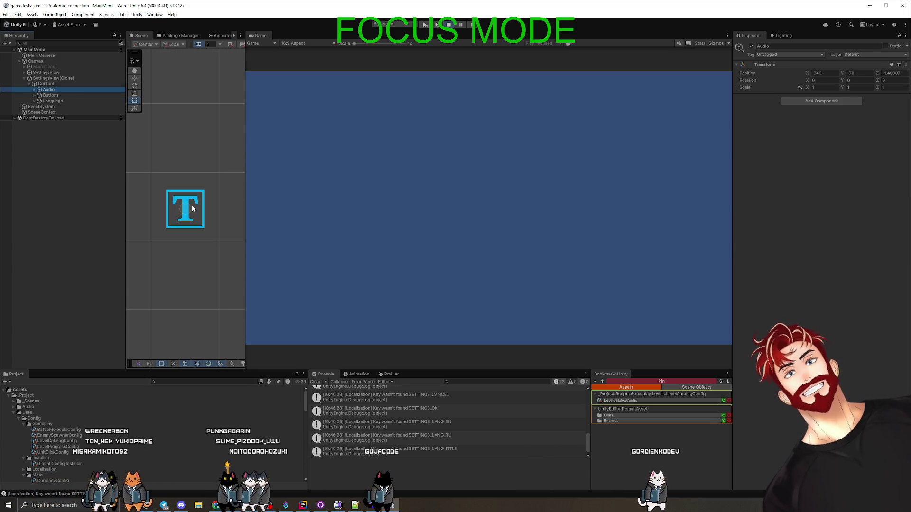
left_click(33, 90)
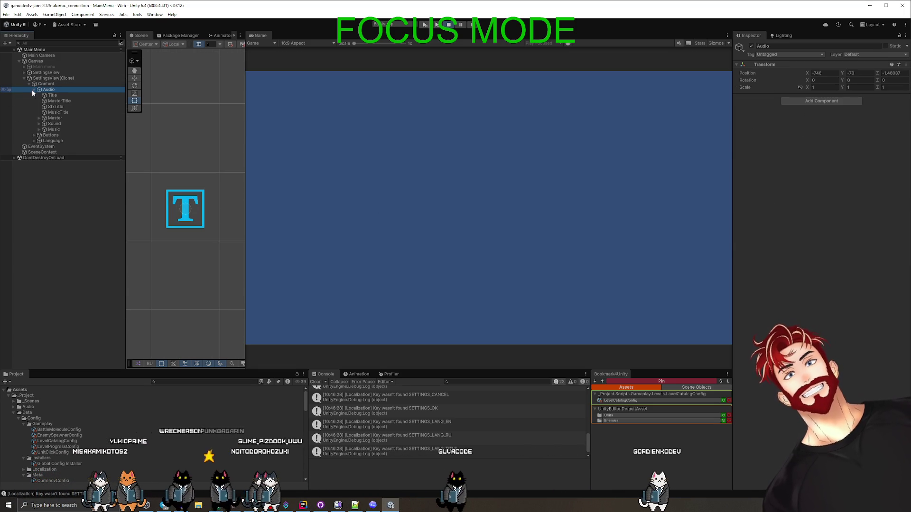
left_click(53, 95)
scroll(183, 208, "down", 5)
key("alt+Tab")
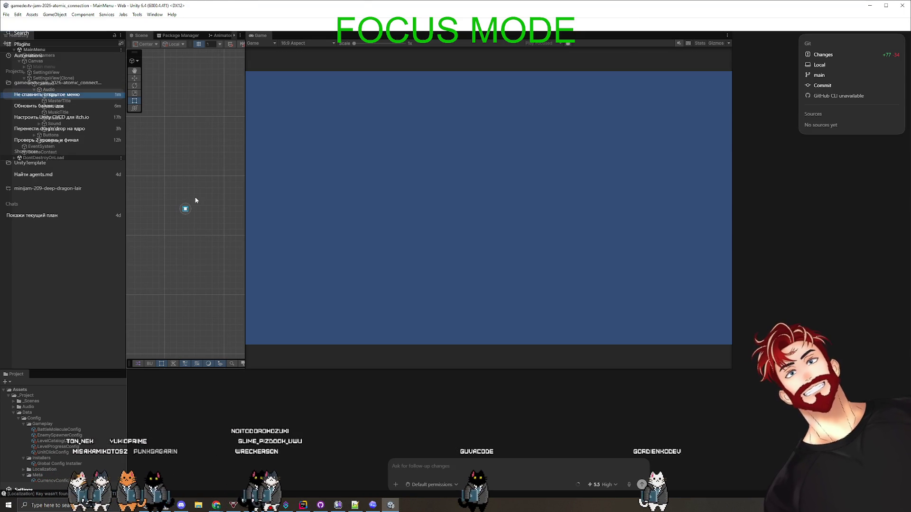
key("alt+Tab")
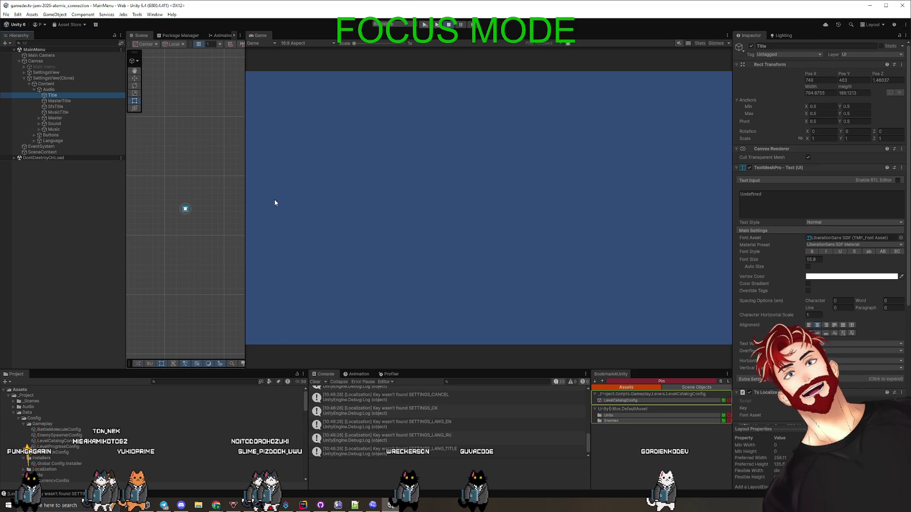
left_click(449, 26)
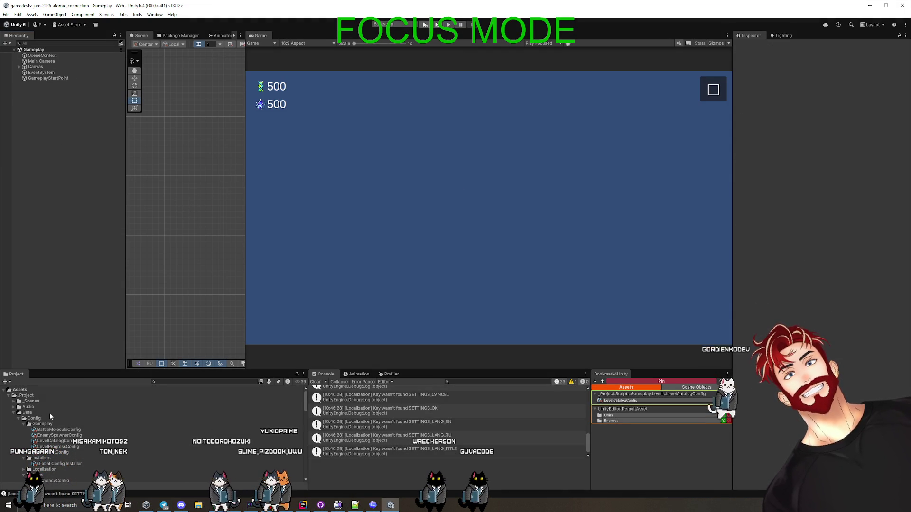
Step: Search the project for the MainMenu scene, bookmark it, open it, and frame its Canvas
type("ызфцт")
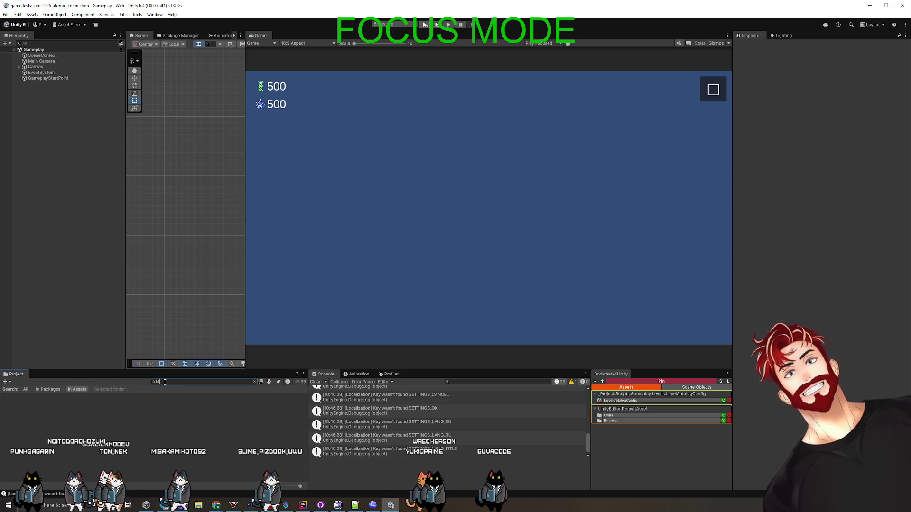
type("Menu")
left_click(243, 420)
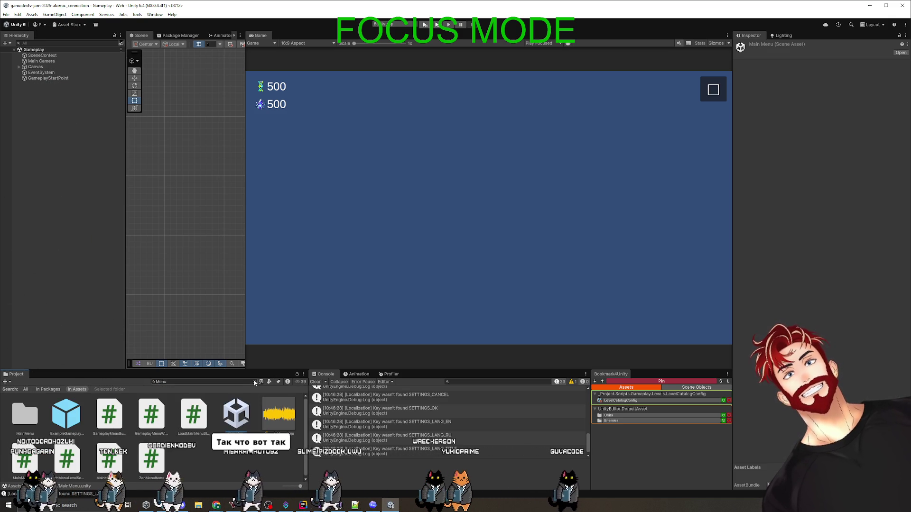
left_click(255, 382)
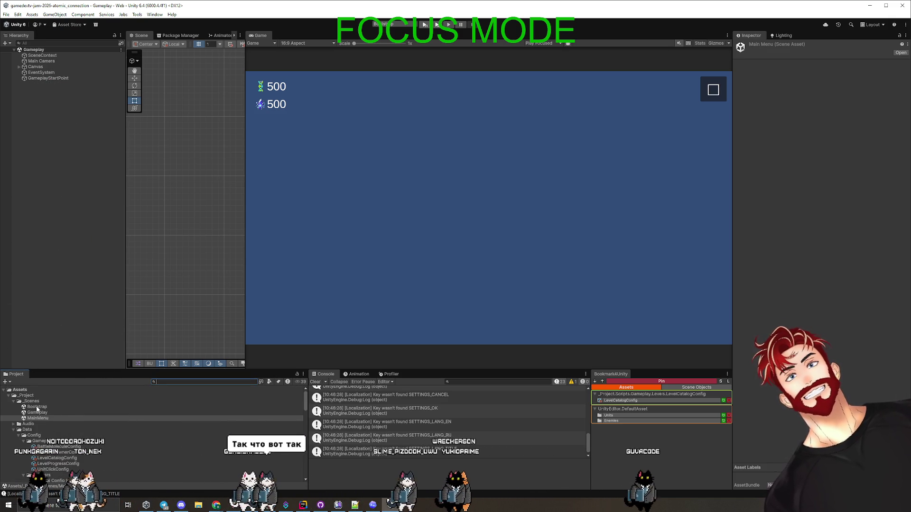
left_click(657, 381)
left_click(612, 434)
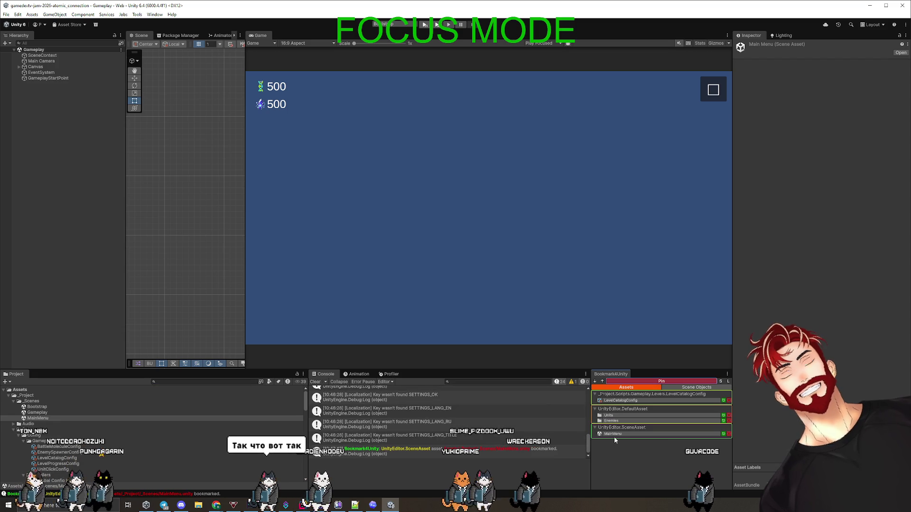
double_click(35, 418)
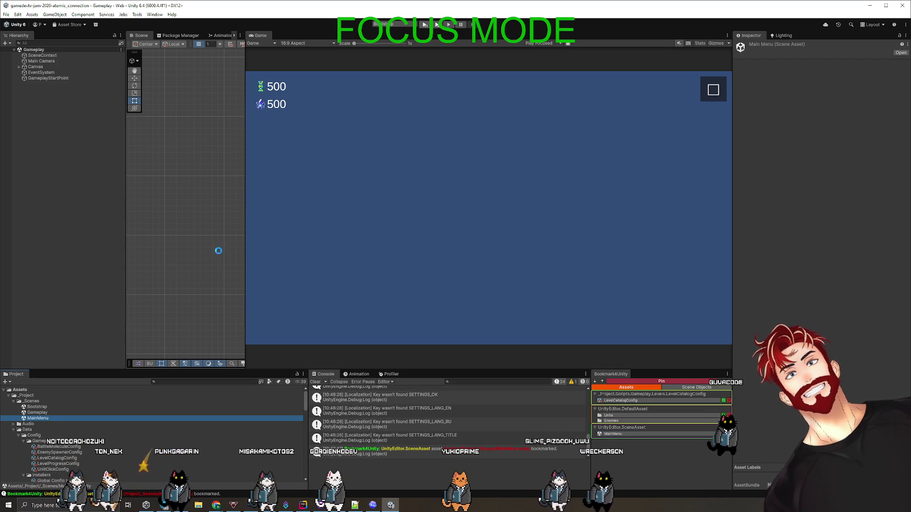
scroll(506, 224, "up", 5)
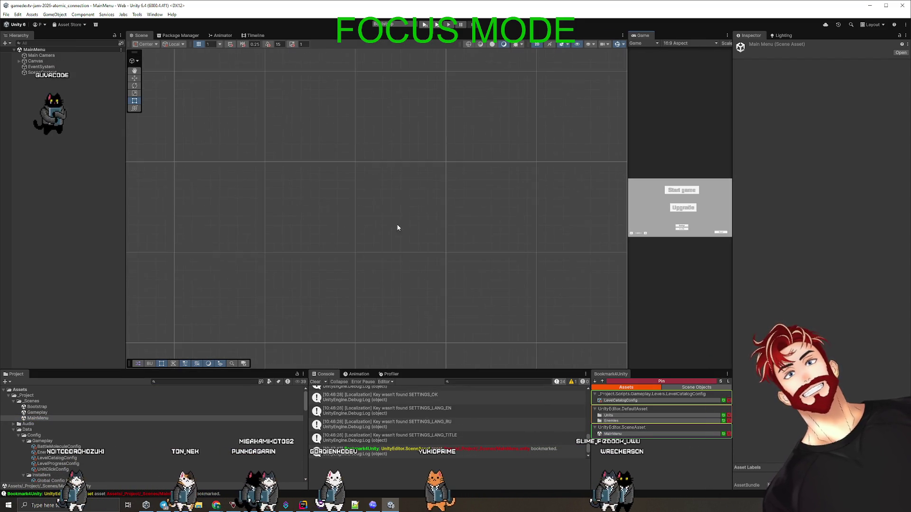
double_click(35, 61)
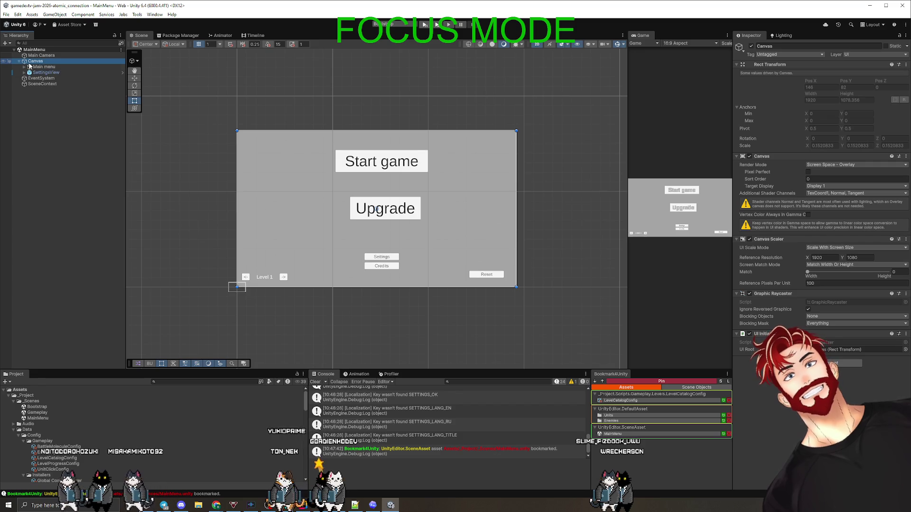
Step: Frame SettingsView, then deactivate the Main menu object in the Inspector
left_click(45, 72)
key("f")
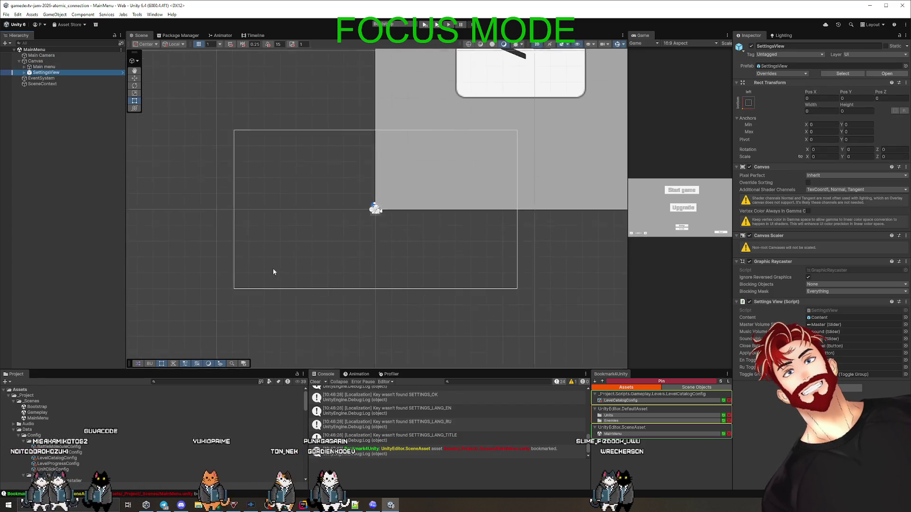
scroll(224, 267, "down", 3)
left_click(305, 258)
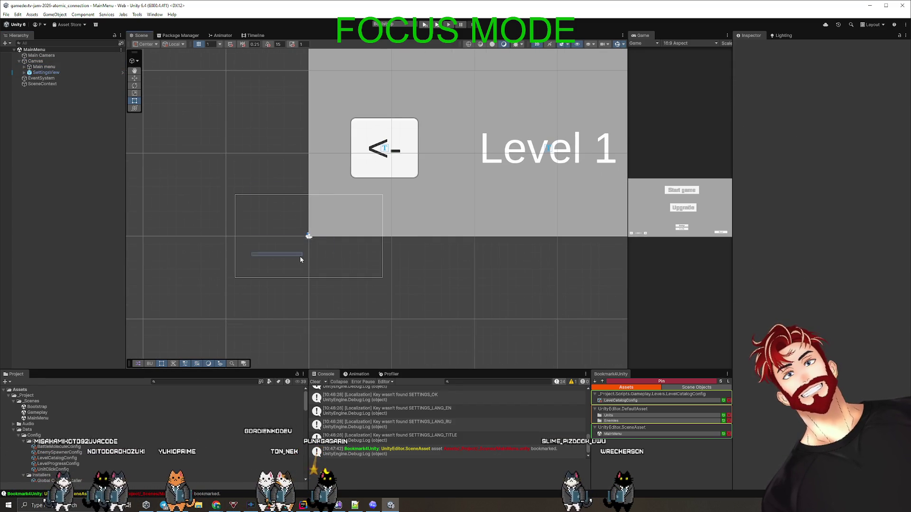
key("Up")
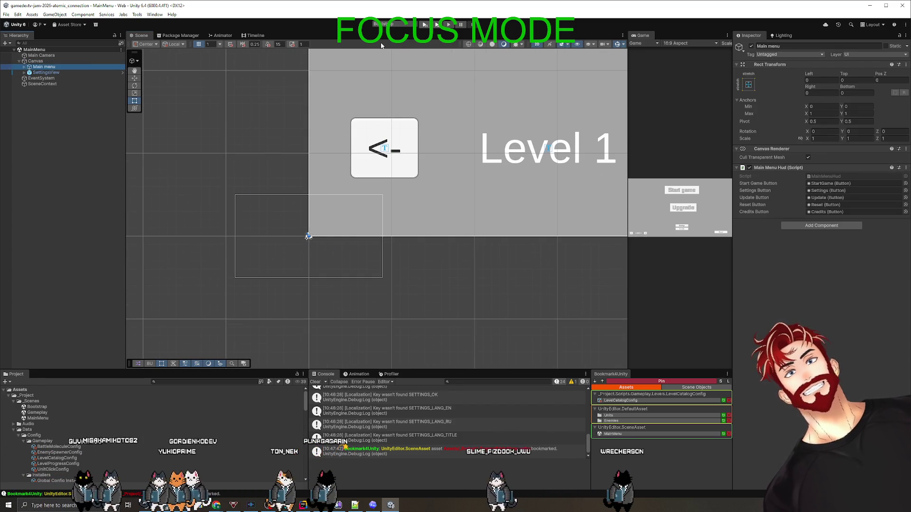
left_click(751, 46)
Step: Select SettingsView with the Move tool and inspect its Canvas Pixel Perfect and component options
left_click(66, 73)
key("w")
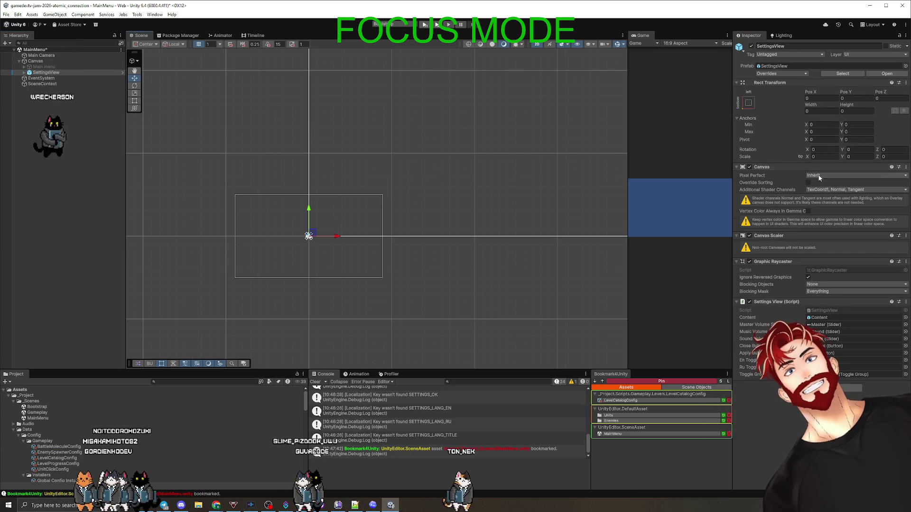
left_click(823, 176)
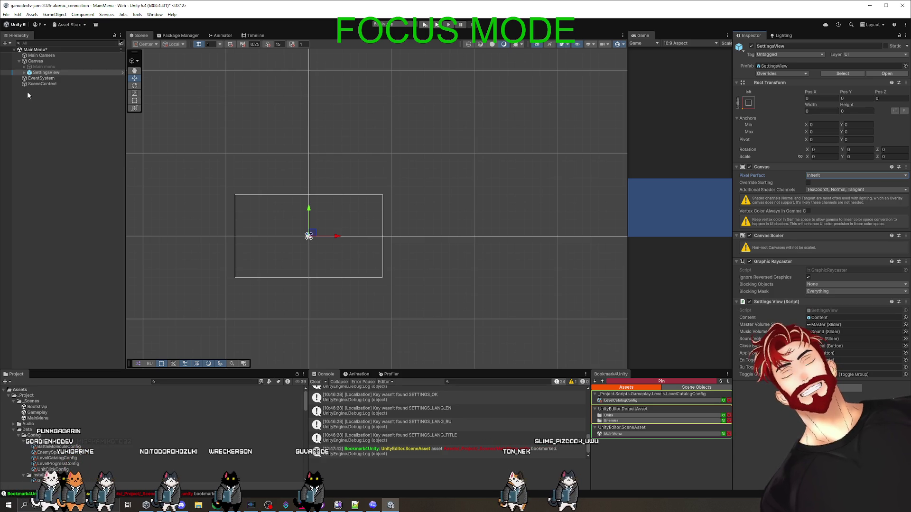
left_click(906, 167)
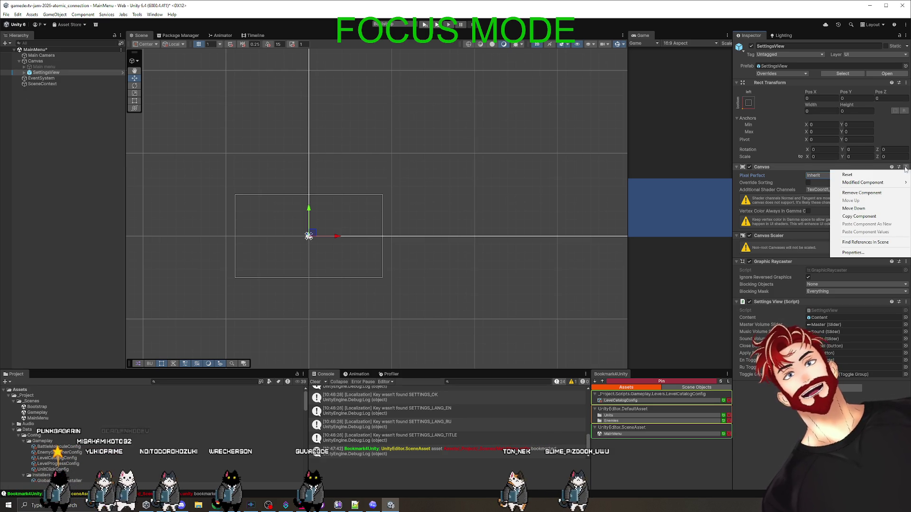
Step: Remove Canvas Scaler from SettingsView after Canvas removal is blocked by dependency warnings
left_click(861, 193)
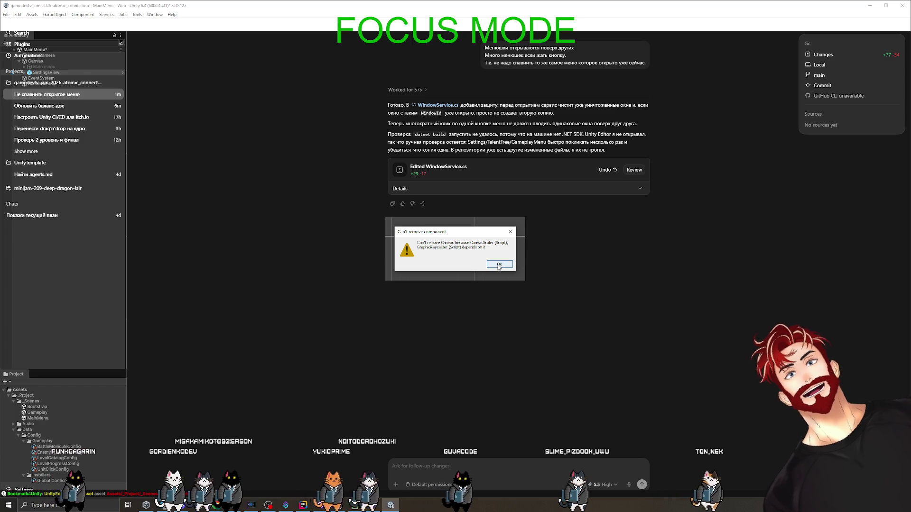
left_click(497, 266)
left_click(906, 235)
left_click(872, 256)
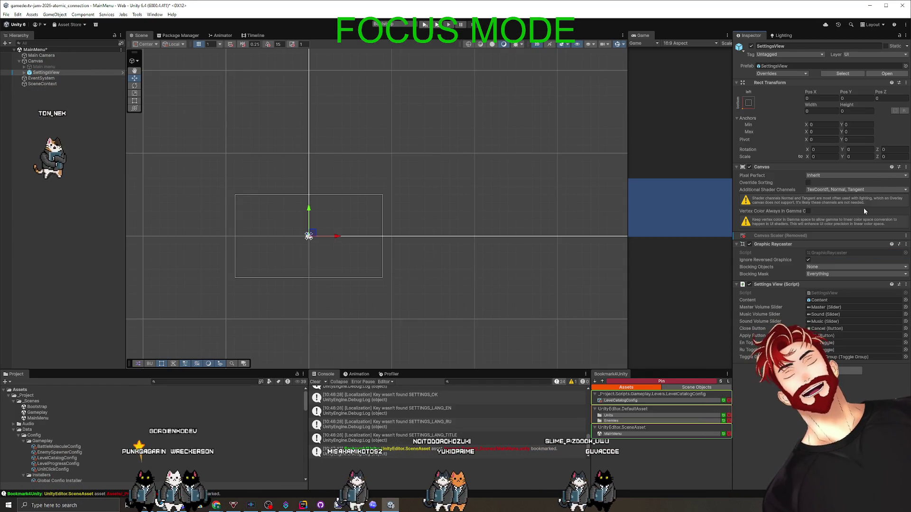
left_click(906, 167)
left_click(880, 193)
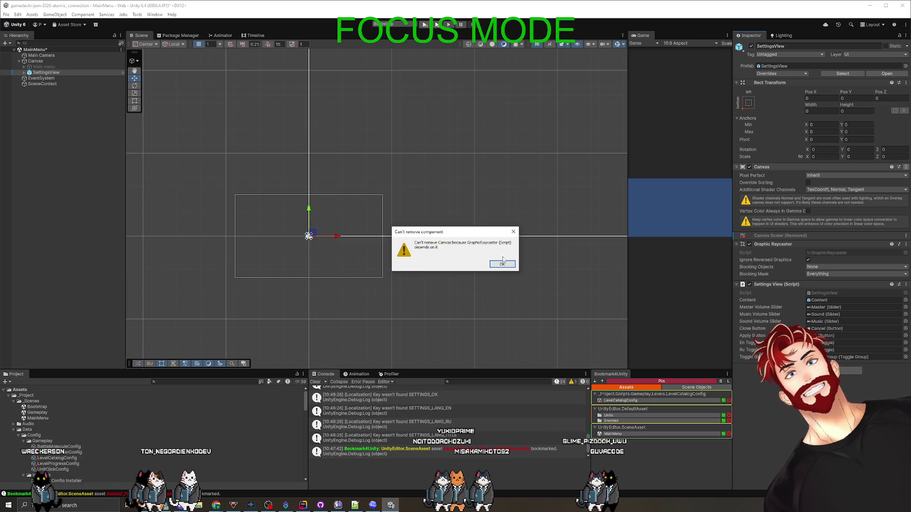
left_click(502, 264)
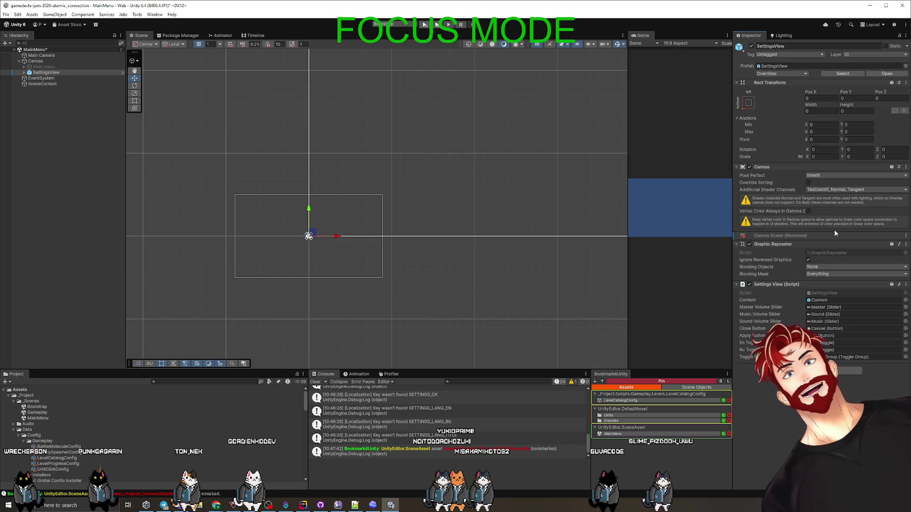
Step: Remove Graphic Raycaster and Canvas, then set SettingsView's anchor preset to stretch-stretch
left_click(905, 243)
left_click(880, 270)
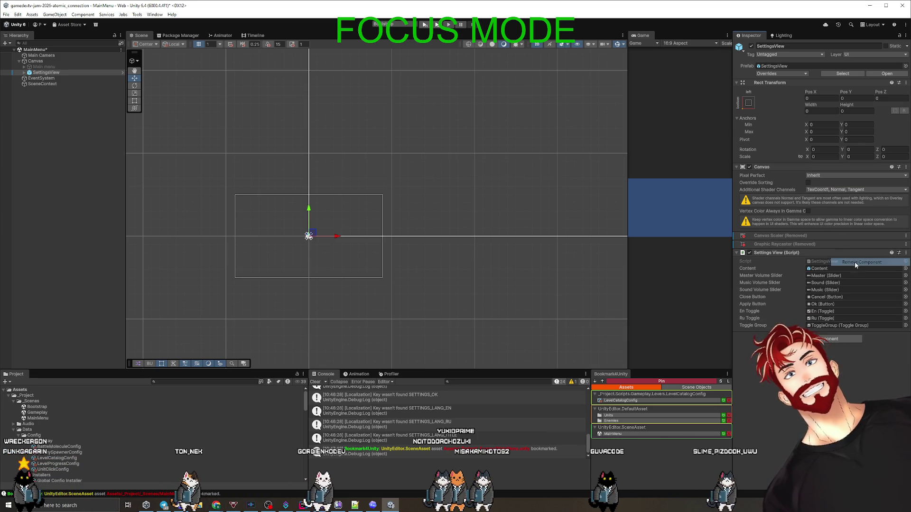
left_click(906, 169)
left_click(881, 193)
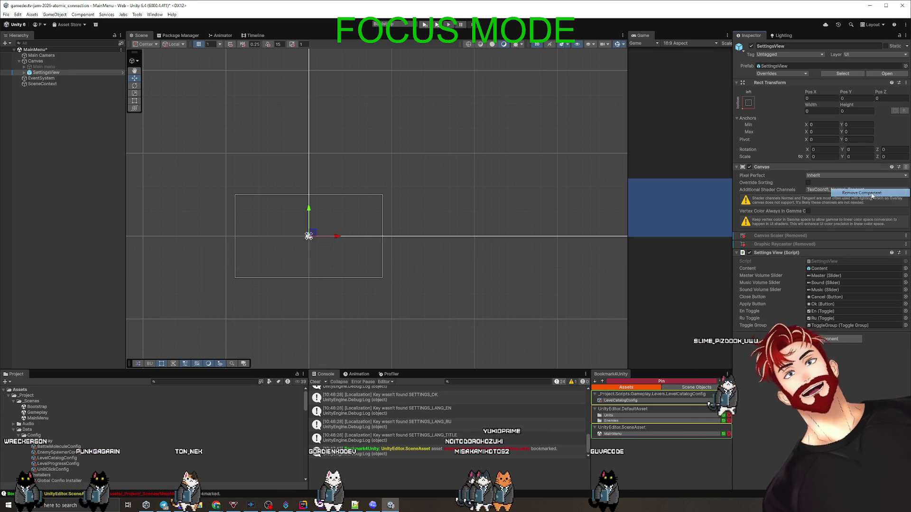
left_click(56, 73)
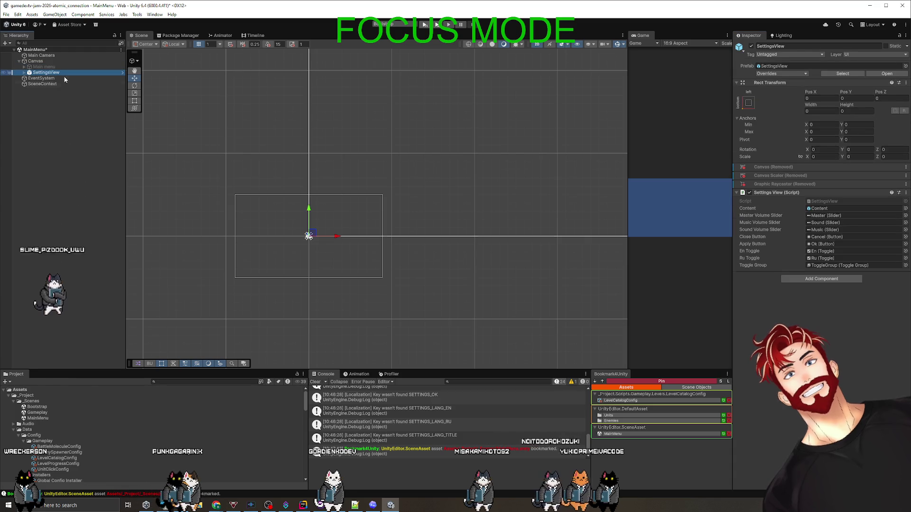
left_click(748, 102)
left_click(825, 209)
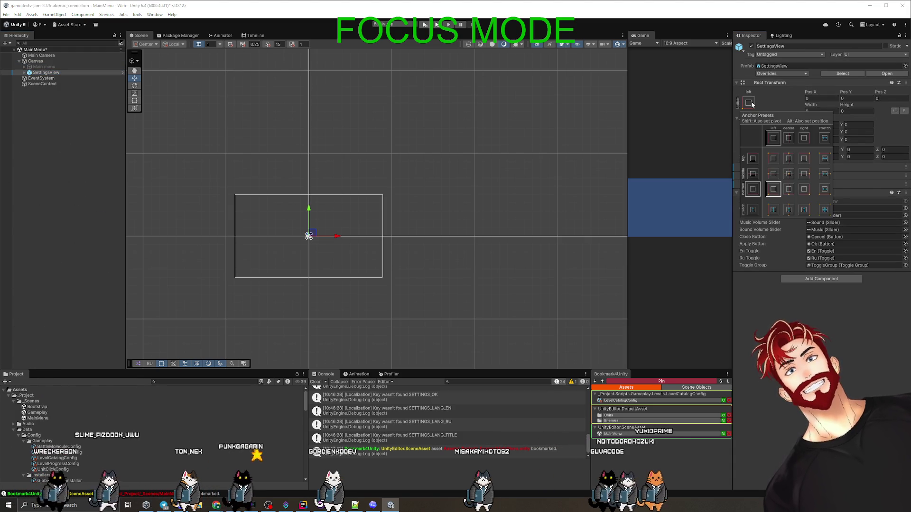
Step: Frame SettingsView and expand it to reveal its Content child
left_click(47, 72)
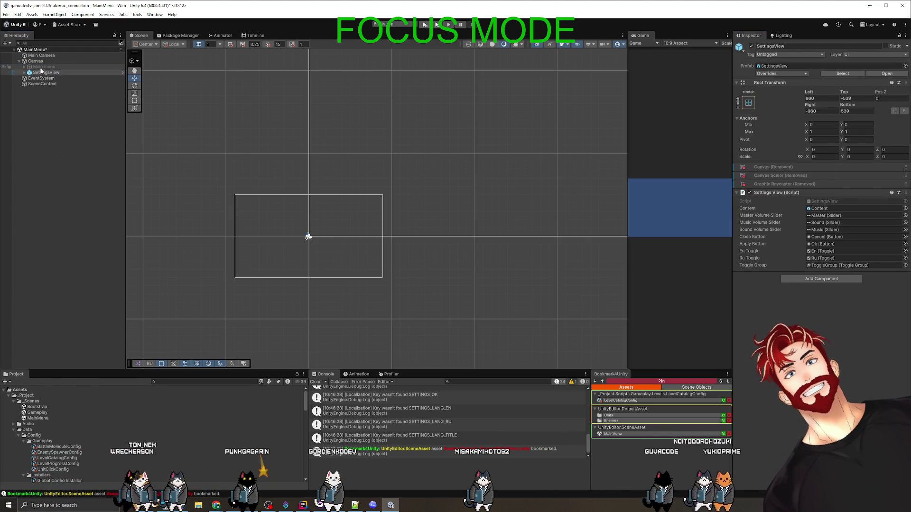
key("f")
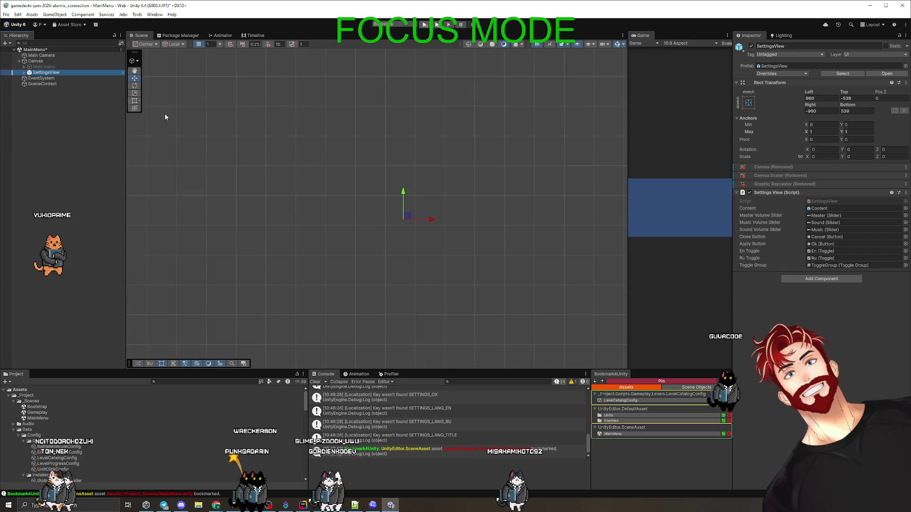
left_click(24, 72)
left_click(40, 79)
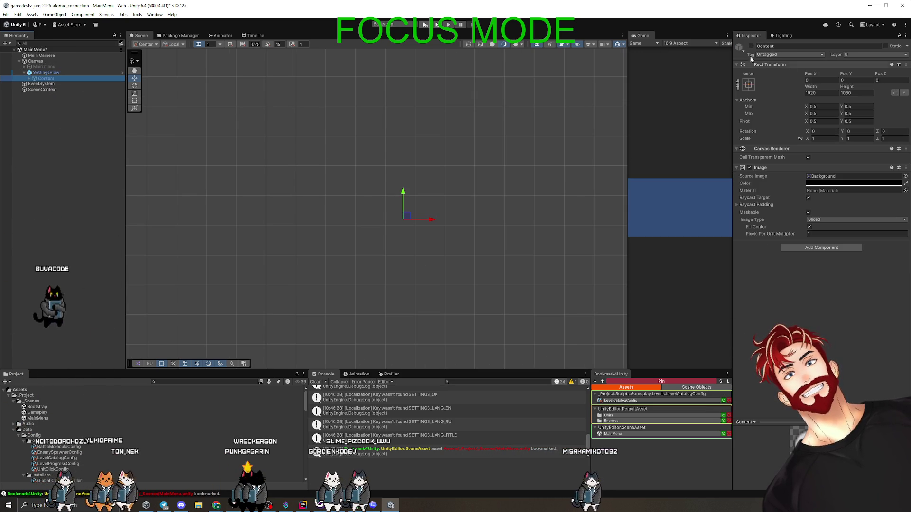
scroll(346, 207, "down", 2)
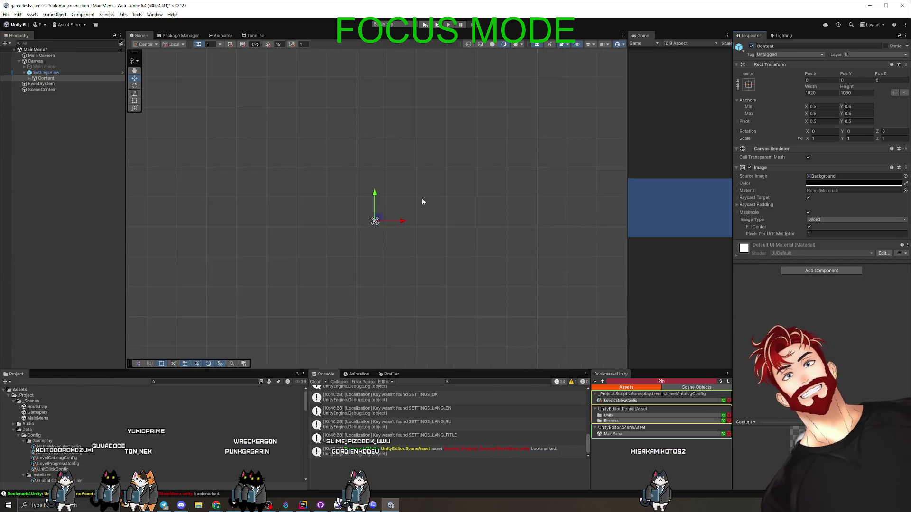
left_click(62, 72)
left_click(58, 77)
left_click(55, 72)
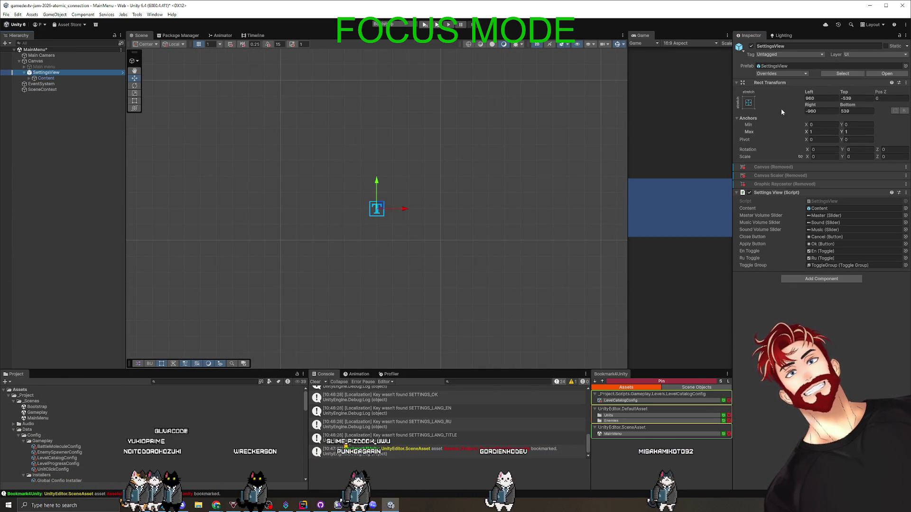
Step: Stretch SettingsView to fill the canvas with zero offsets and open Content's anchor presets
left_click(749, 103)
left_click(824, 209, "alt")
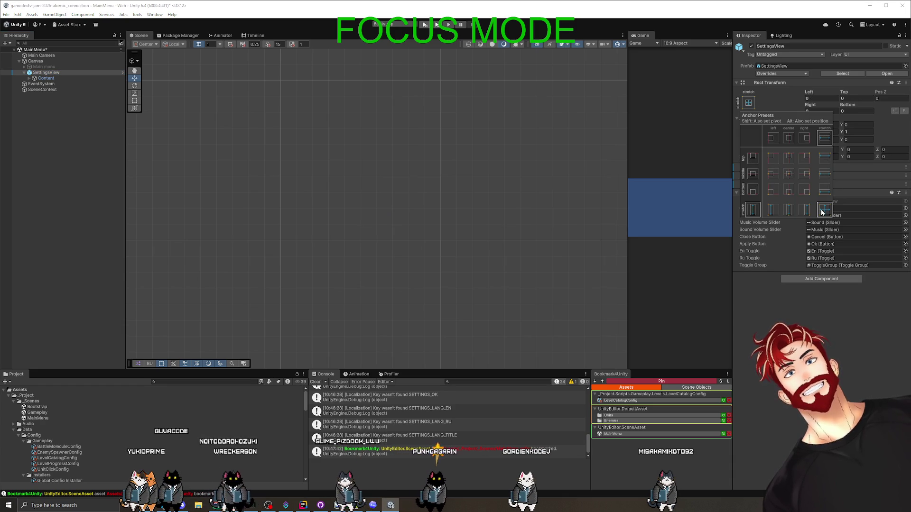
left_click(180, 94)
left_click(748, 85)
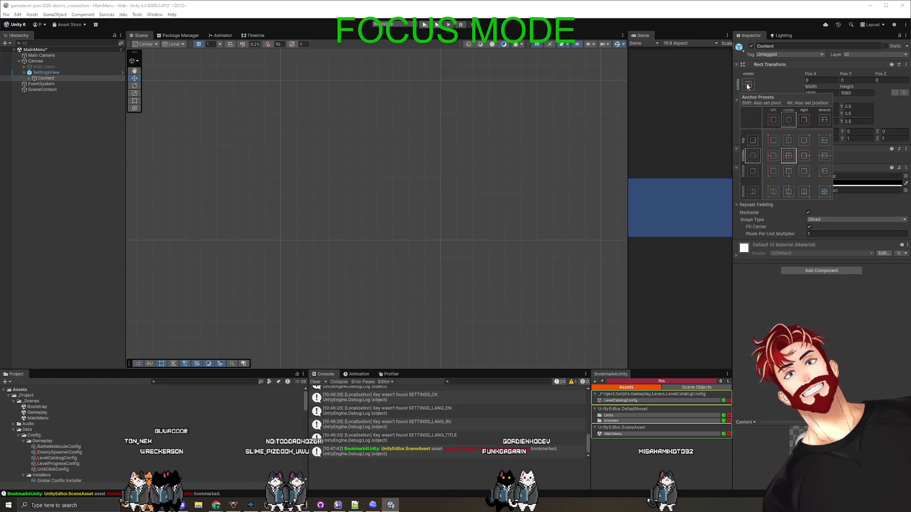
left_click(41, 71)
key("f")
scroll(372, 203, "up", 5)
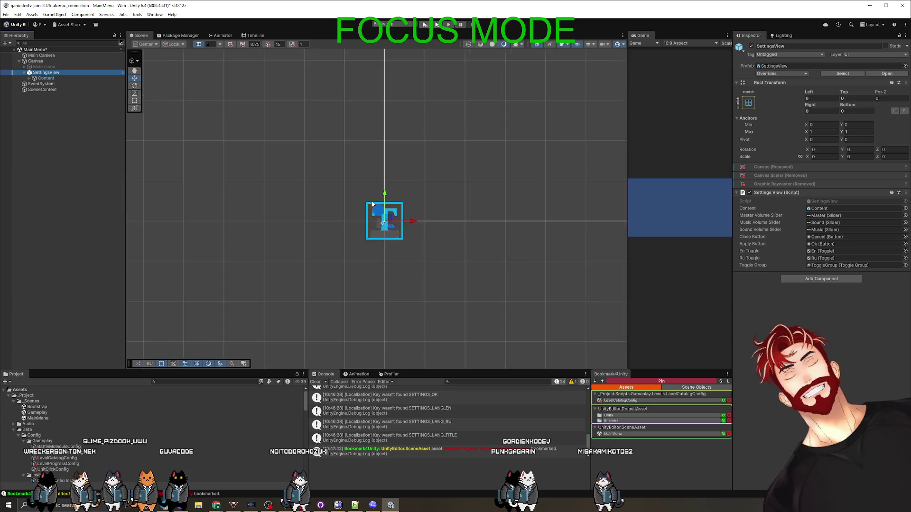
left_click(36, 61)
left_click(43, 66)
left_click(46, 73)
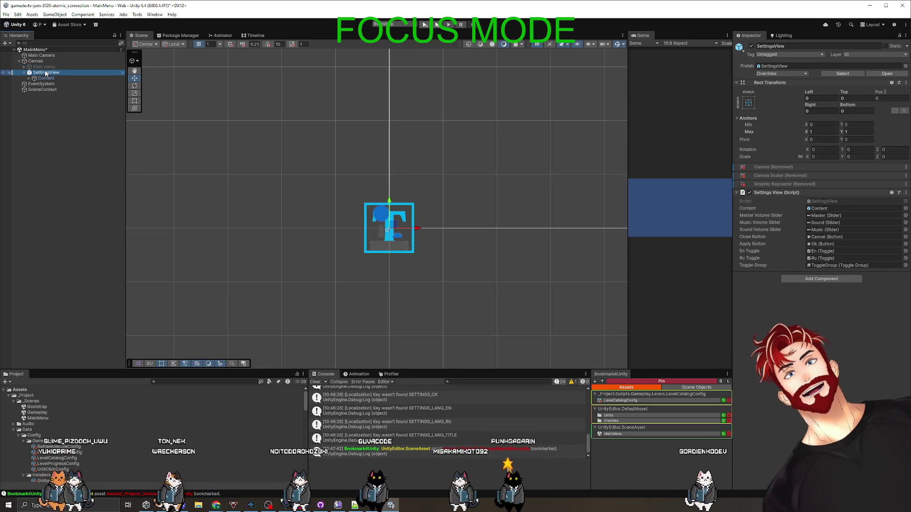
Step: Expand Content and inspect the Audio group, its Title text, and SettingsView
left_click(29, 79)
left_click(48, 84)
scroll(403, 238, "down", 5)
scroll(389, 234, "up", 6)
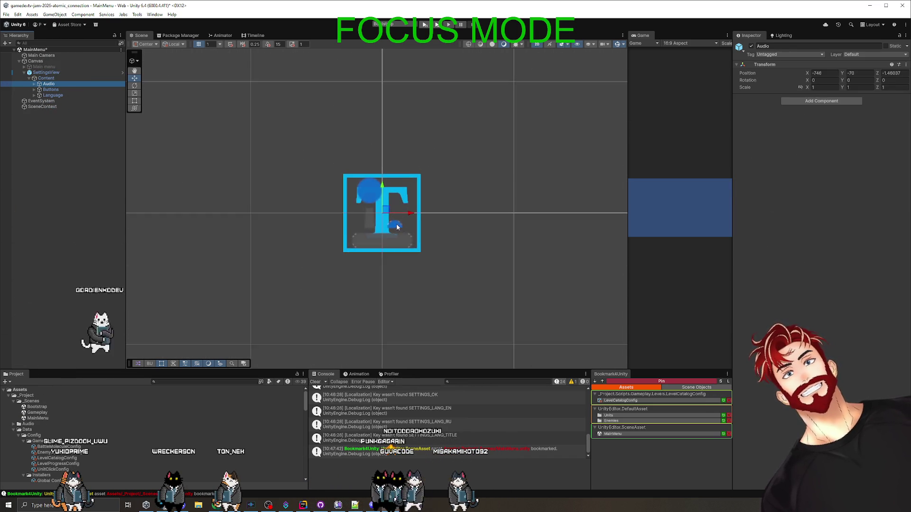
left_click(619, 44)
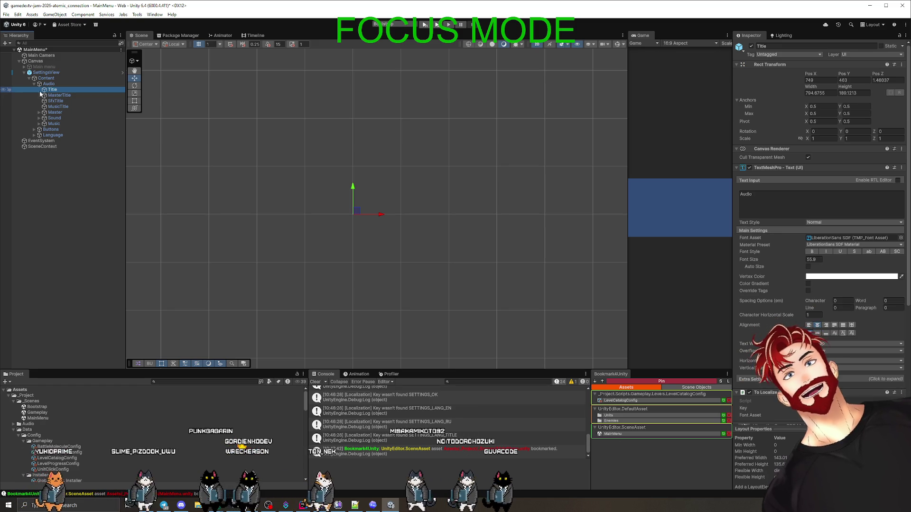
left_click(46, 72)
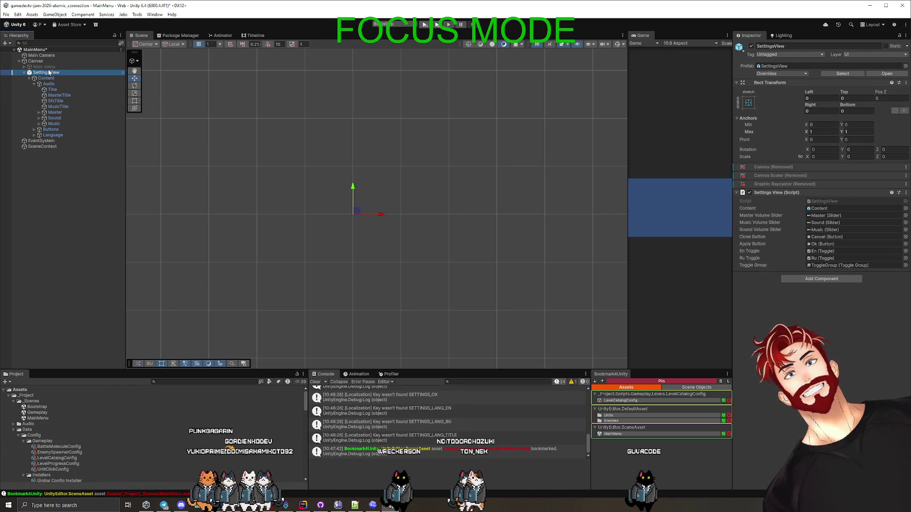
scroll(315, 165, "up", 5)
scroll(316, 167, "down", 2)
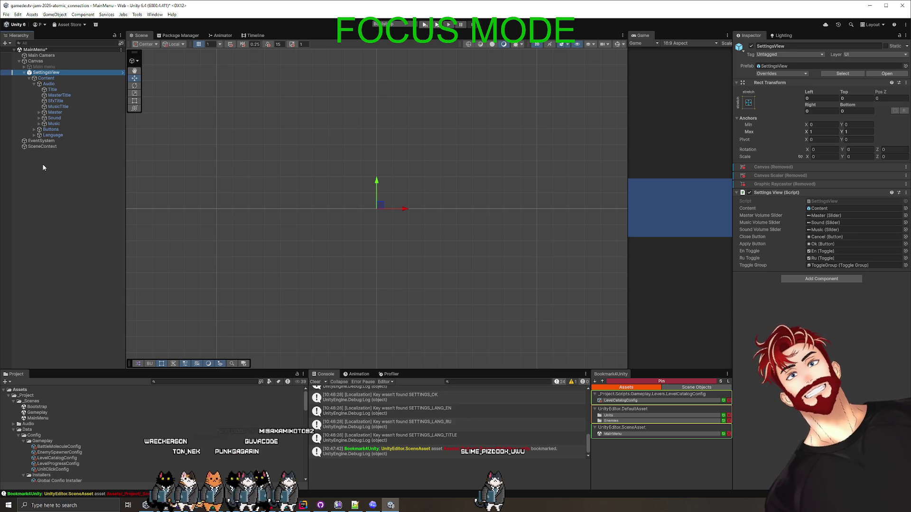
Step: Reselect SettingsView and open it in Prefab Mode
left_click(46, 78)
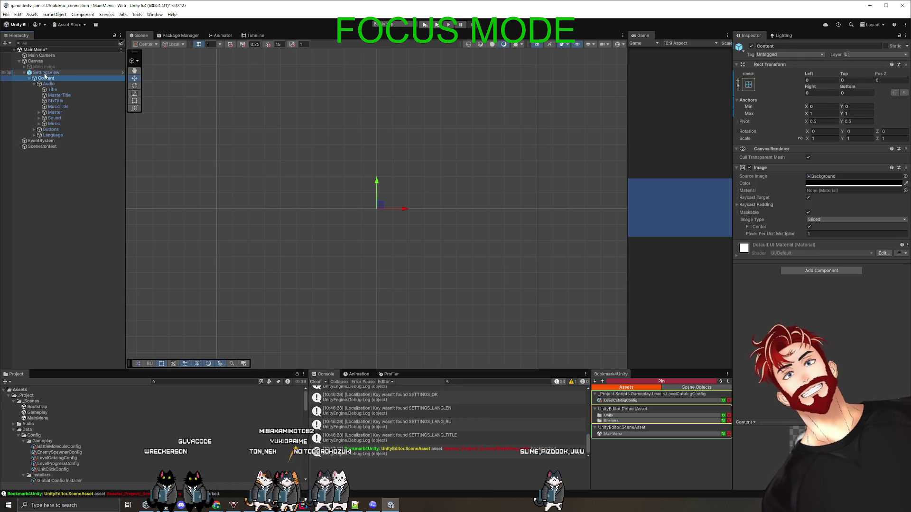
scroll(411, 204, "up", 5)
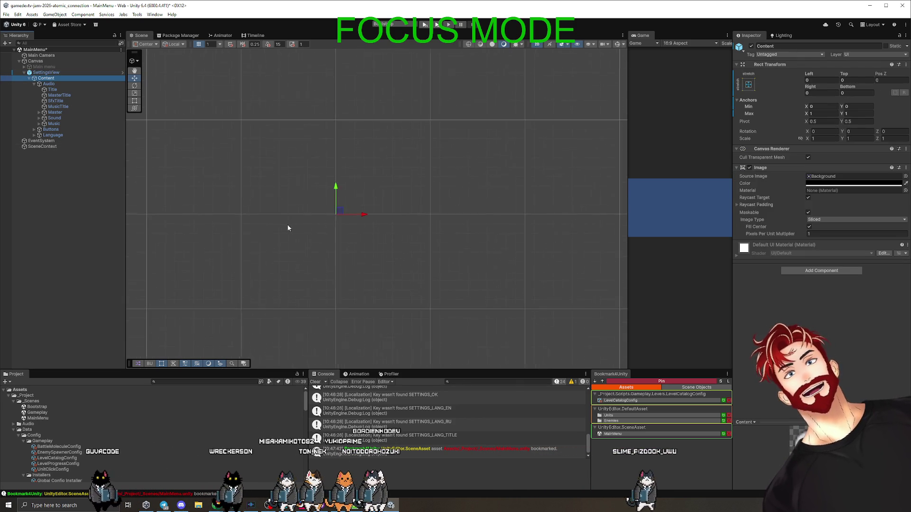
left_click(40, 73)
left_click(881, 76)
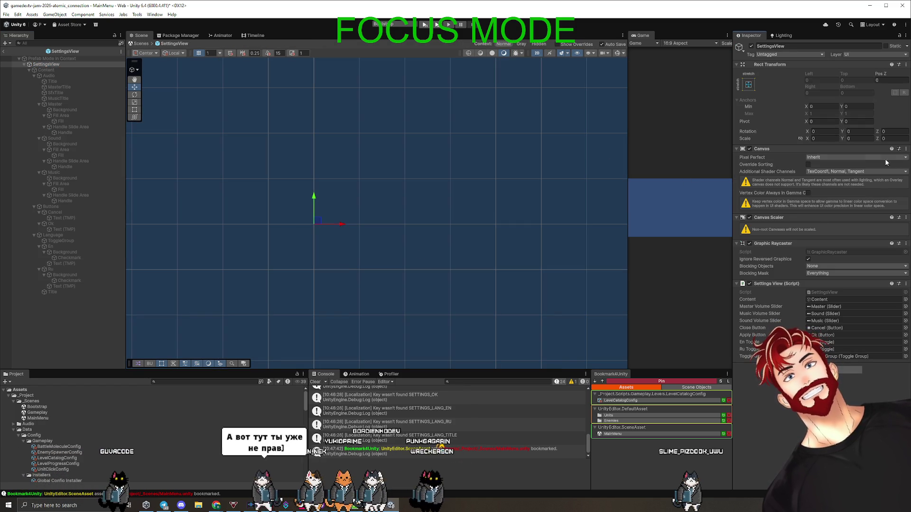
Step: Remove Canvas Scaler, Graphic Raycaster, then Canvas from the prefab root after the blocked first attempt
left_click(906, 150)
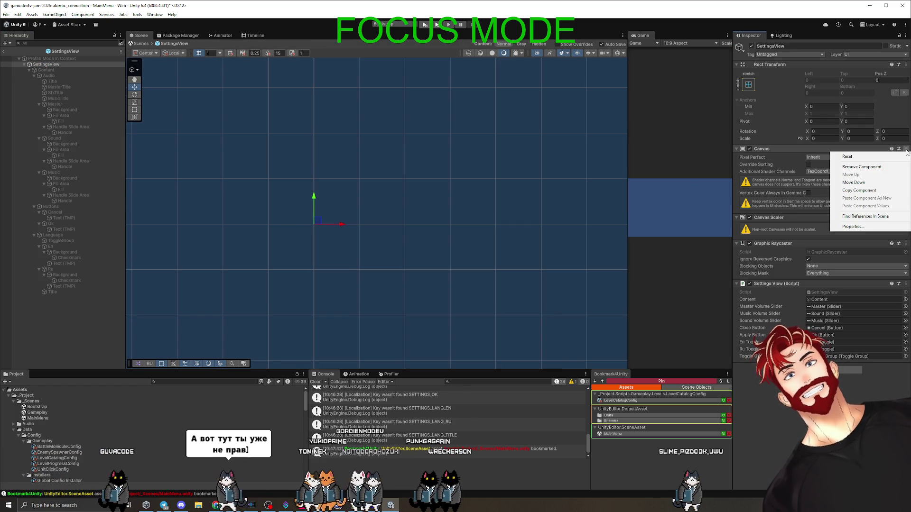
left_click(862, 167)
left_click(496, 264)
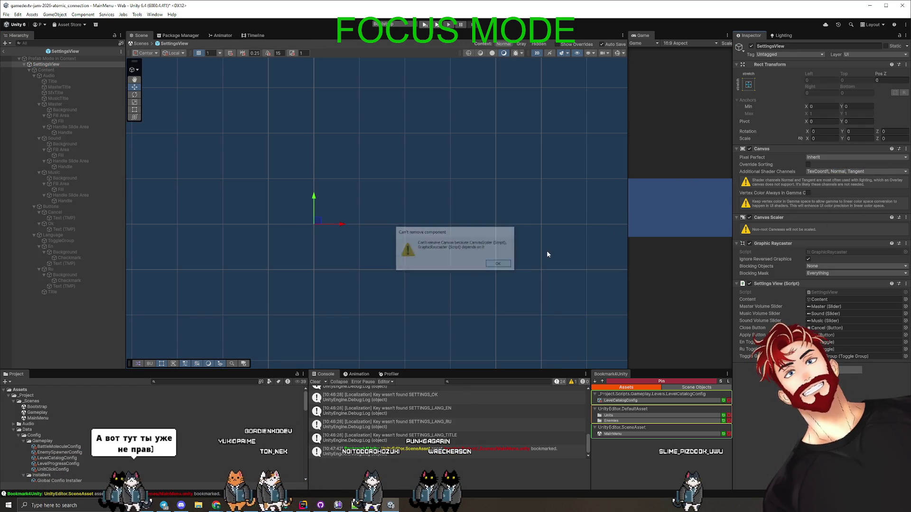
left_click(907, 218)
left_click(862, 236)
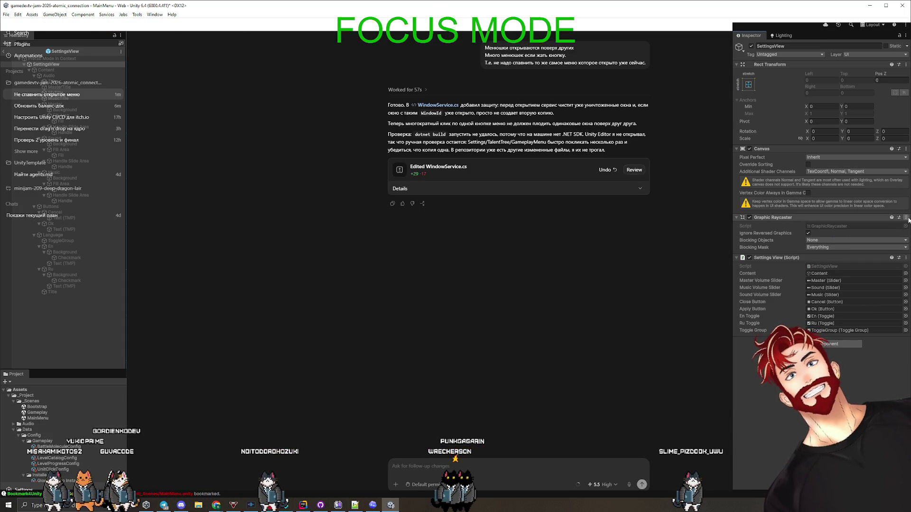
left_click(906, 217)
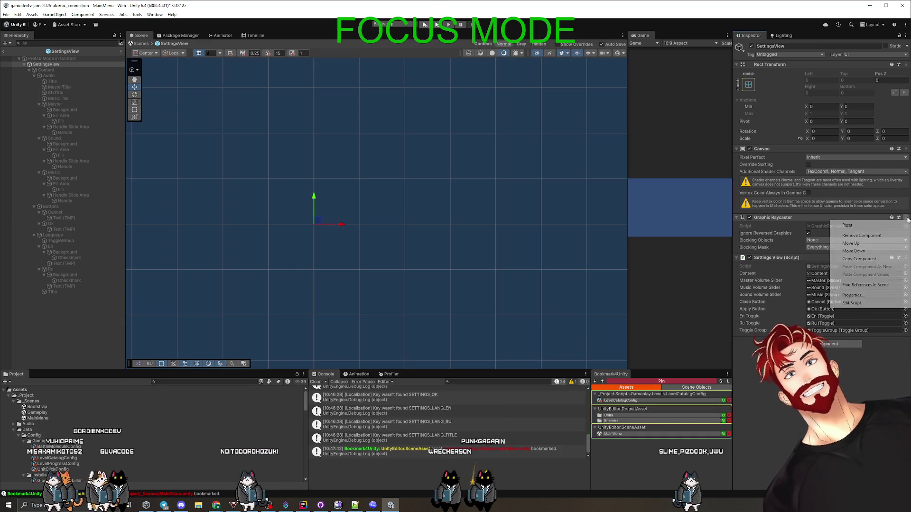
left_click(862, 236)
left_click(906, 149)
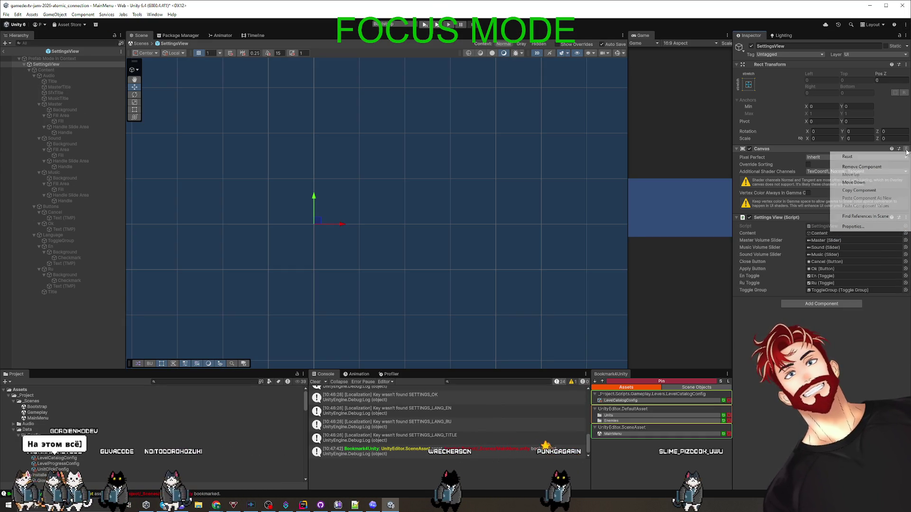
left_click(875, 167)
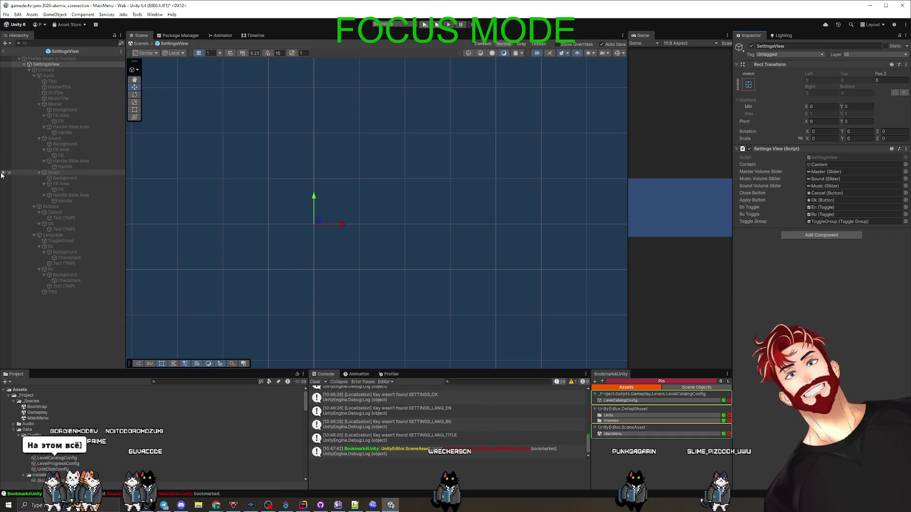
Step: Inspect Content and frame the Audio object in the scene
left_click(46, 70)
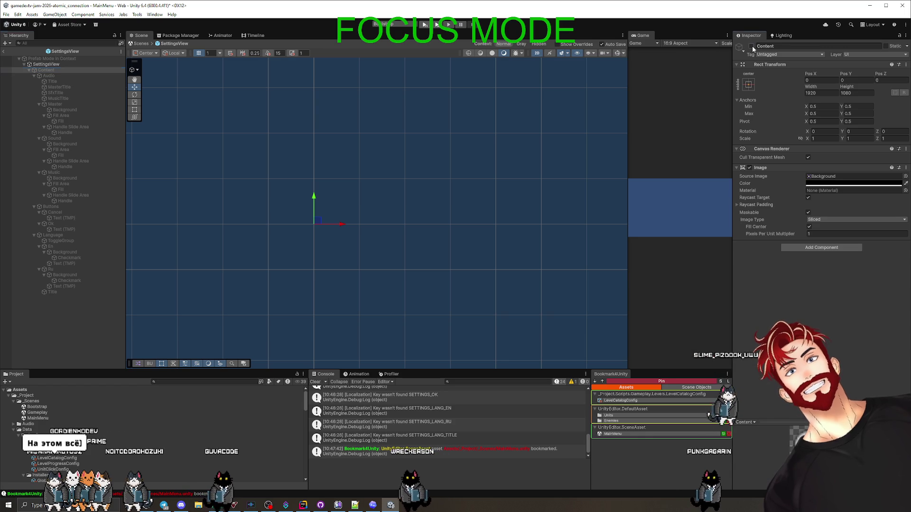
left_click(49, 75)
key("f")
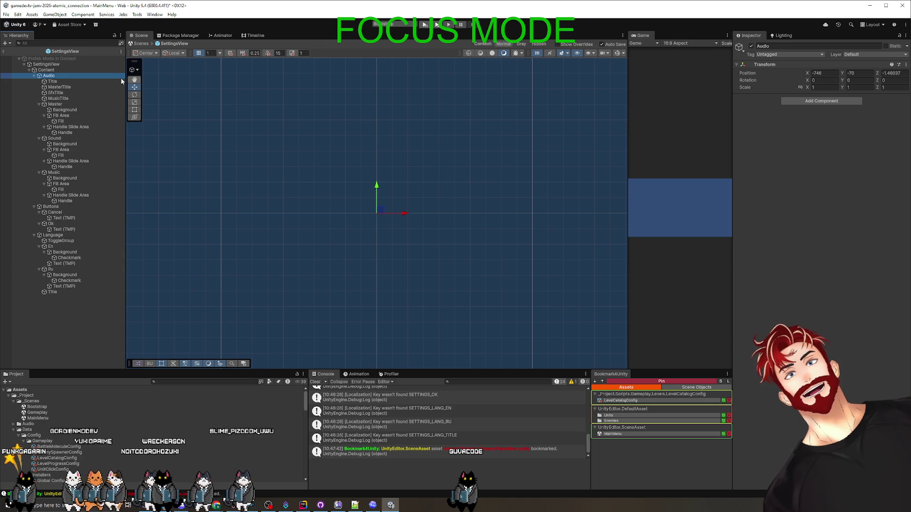
Step: Stretch the prefab's Content over its whole parent with the stretch-stretch preset
left_click(52, 66)
left_click(47, 70)
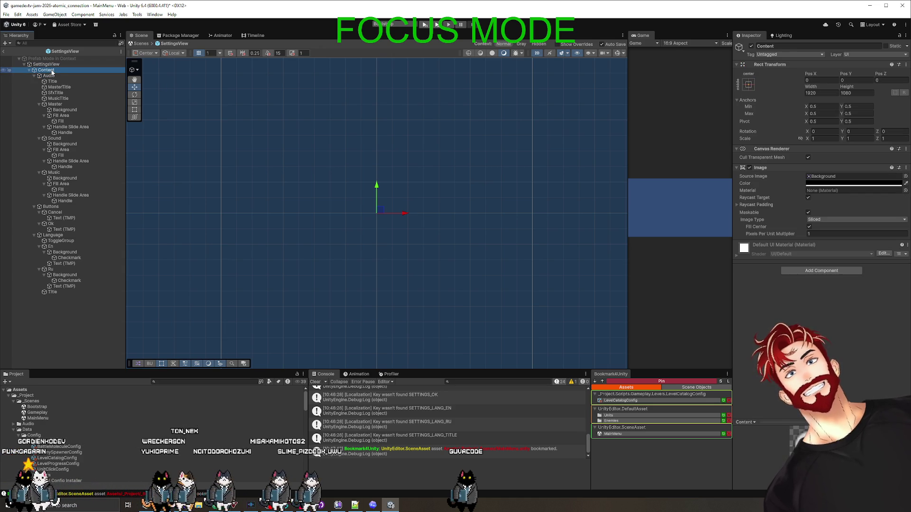
left_click(747, 85)
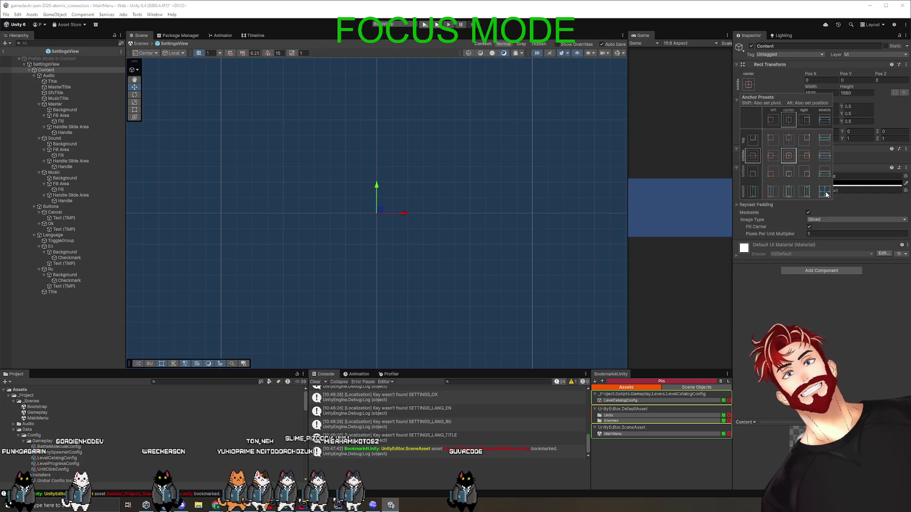
left_click(49, 75)
Step: Set the Title text under Audio to position 0
left_click(823, 75)
type("0")
left_click(53, 81)
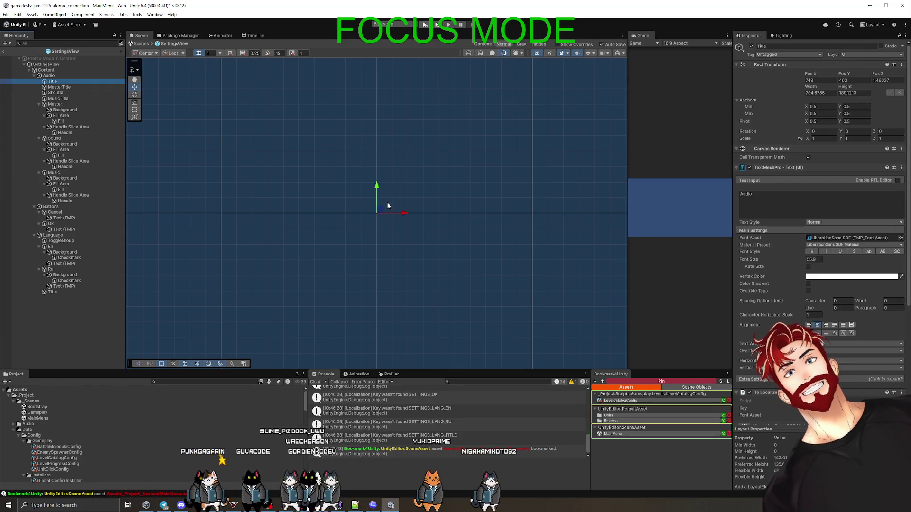
scroll(382, 218, "up", 1)
scroll(382, 219, "up", 3)
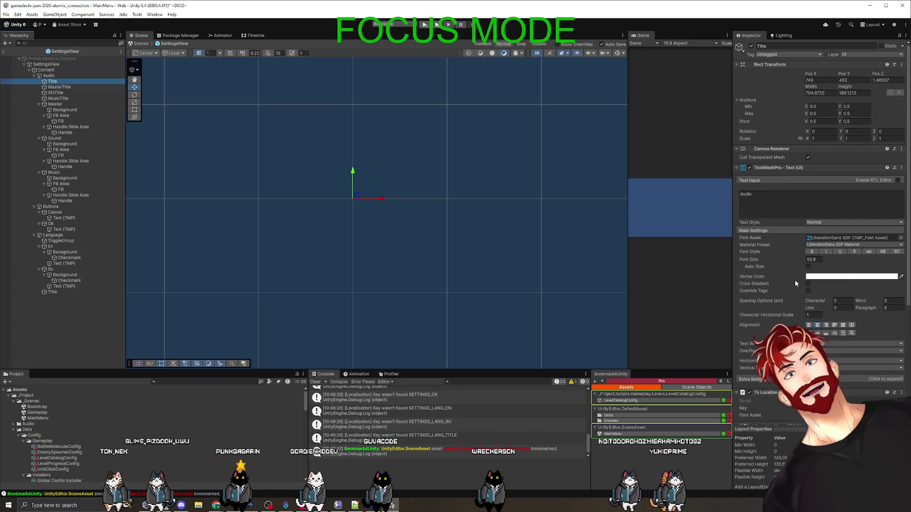
left_click(829, 83)
key("Tab")
type("0")
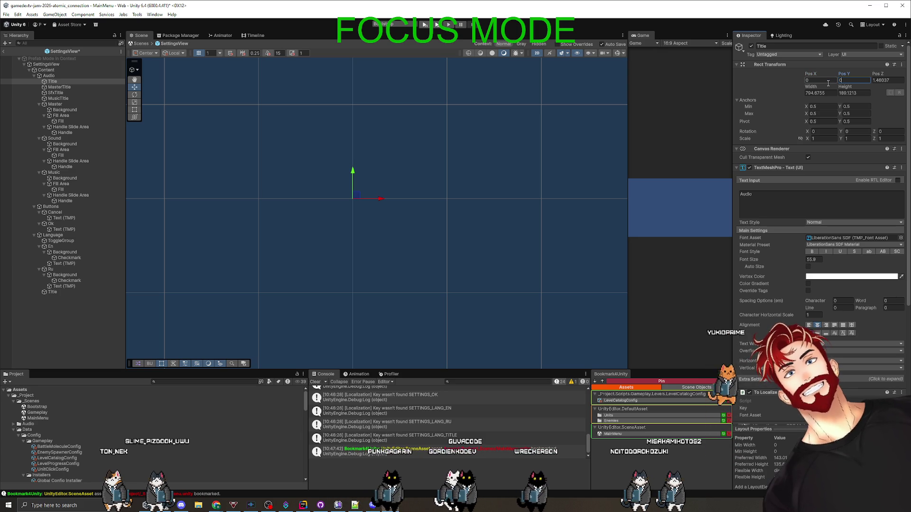
left_click(46, 70)
scroll(496, 189, "down", 1)
scroll(496, 189, "down", 5)
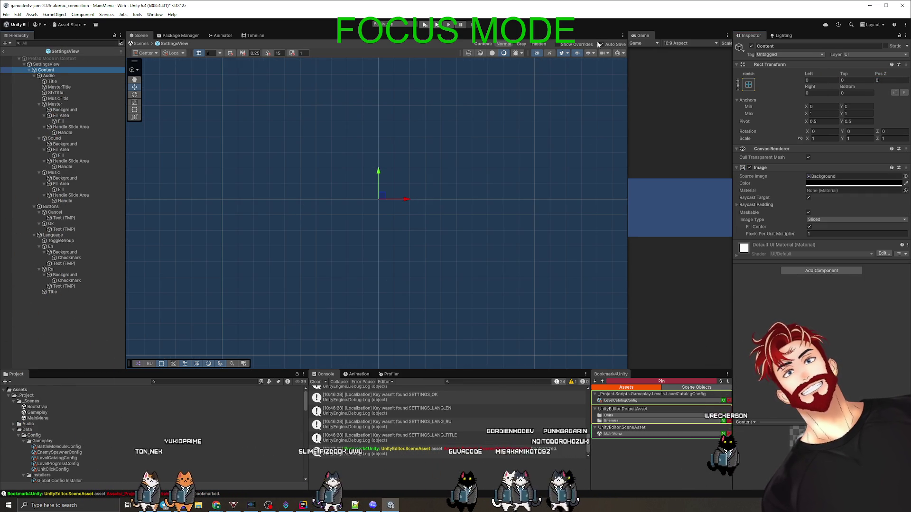
Step: Exit Prefab Mode back to the MainMenu scene and switch to GitHub Desktop
left_click(4, 50)
left_click(87, 179)
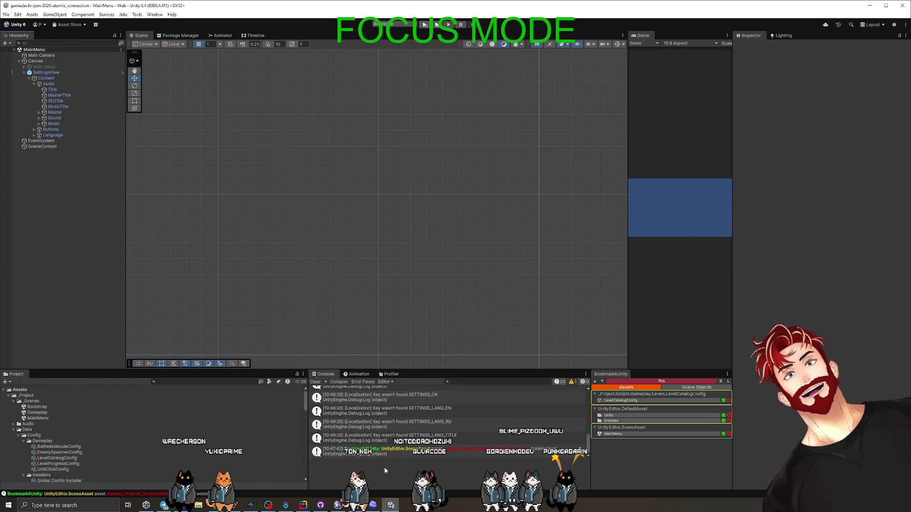
left_click(23, 73)
left_click(21, 72)
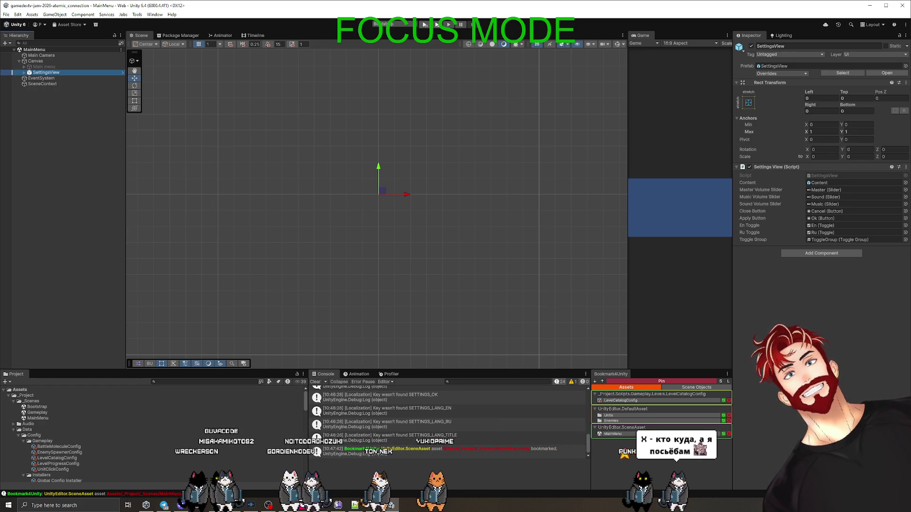
key("alt+Tab")
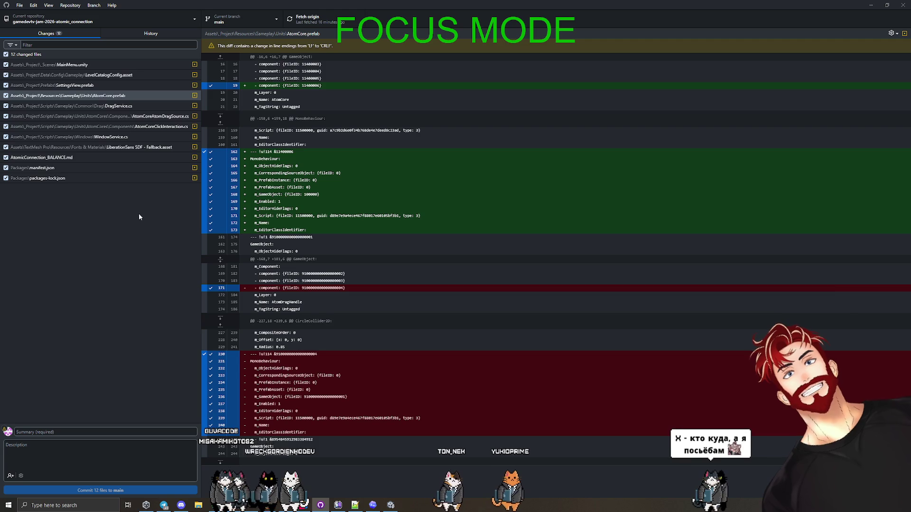
Step: Review the MainMenu.unity, LevelCatalogConfig.asset and SettingsView.prefab diffs, checking only SettingsView.prefab
left_click(88, 63)
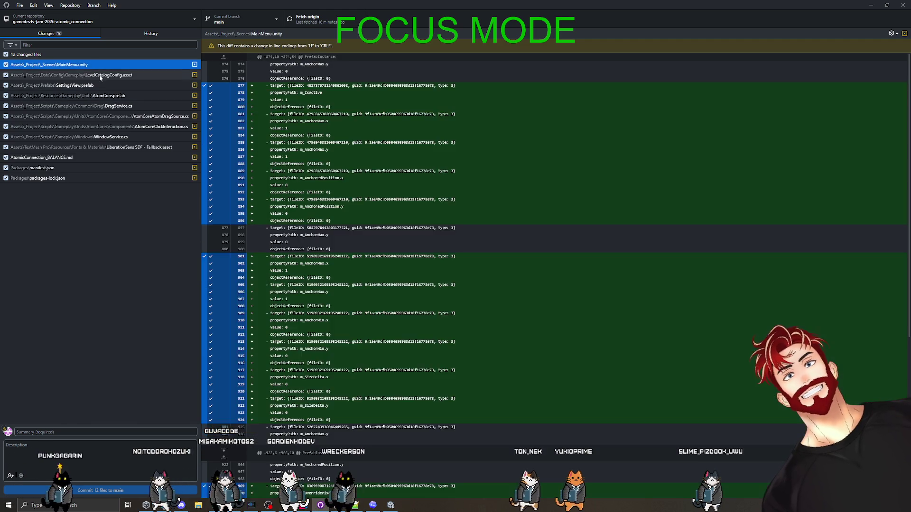
left_click(100, 75)
left_click(92, 85)
right_click(93, 86)
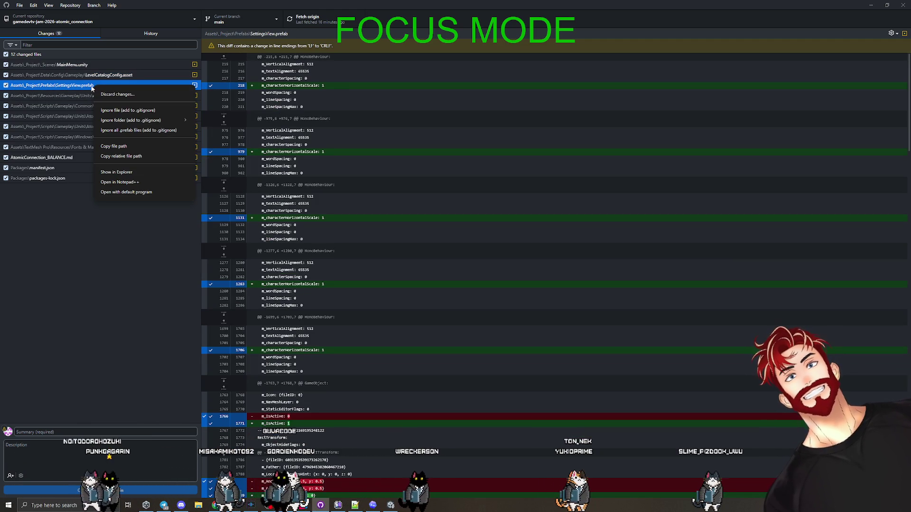
left_click(6, 54)
left_click(6, 86)
Step: Discard the SettingsView.prefab changes, leaving 11 changed files, and return to Unity
right_click(92, 90)
key("Escape")
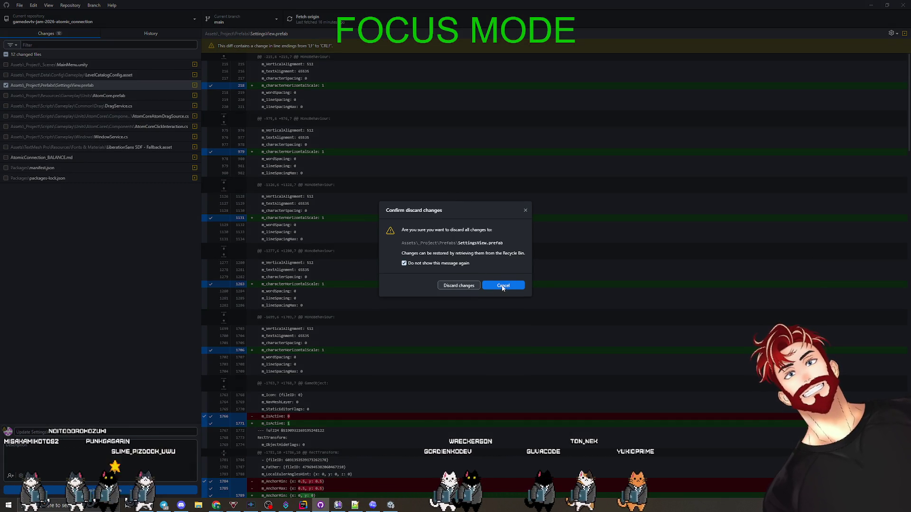
left_click(459, 286)
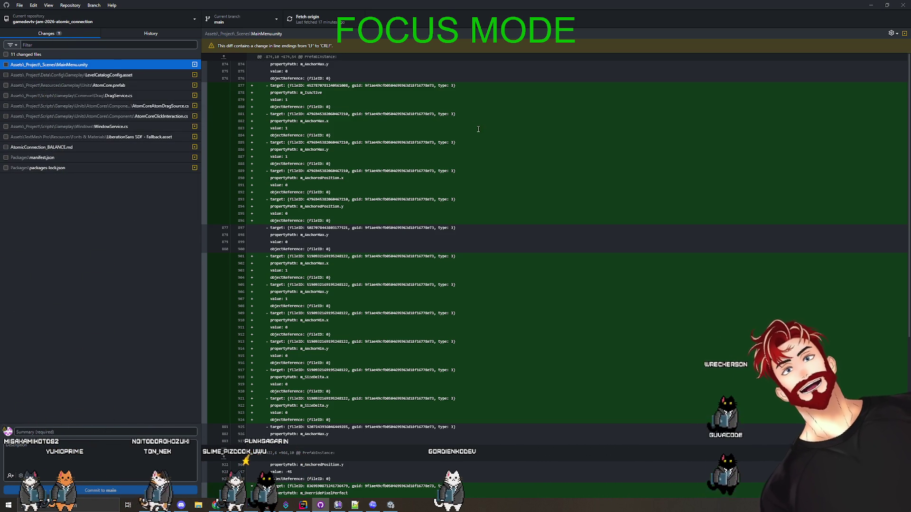
left_click(875, 7)
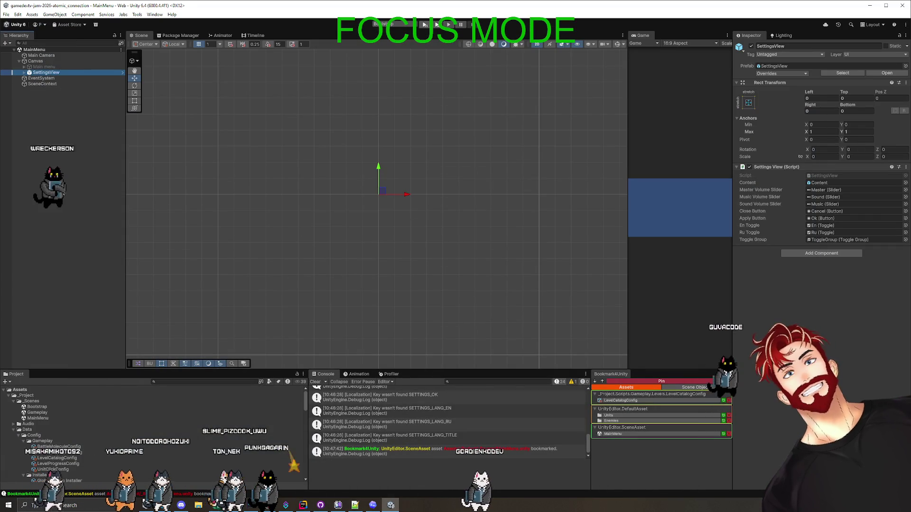
Step: Clear the object selection and console messages, and widen the game preview
left_click(62, 192)
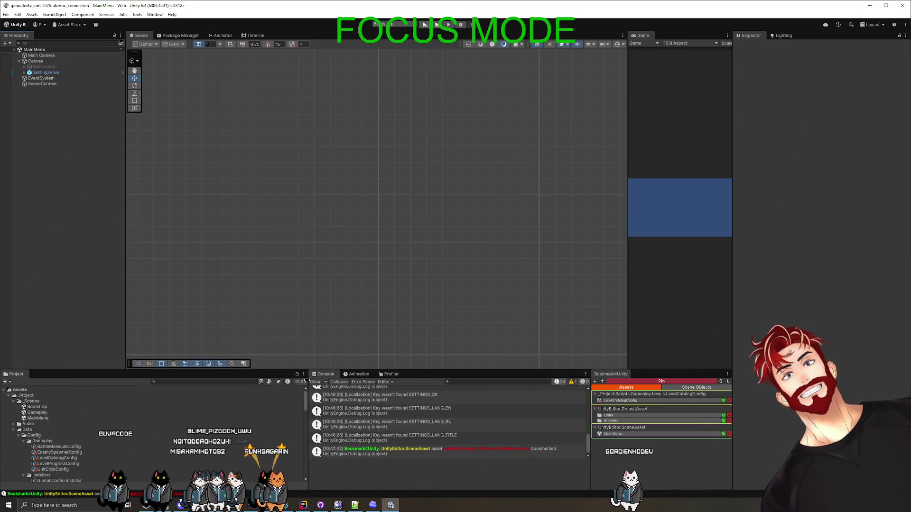
left_click(315, 382)
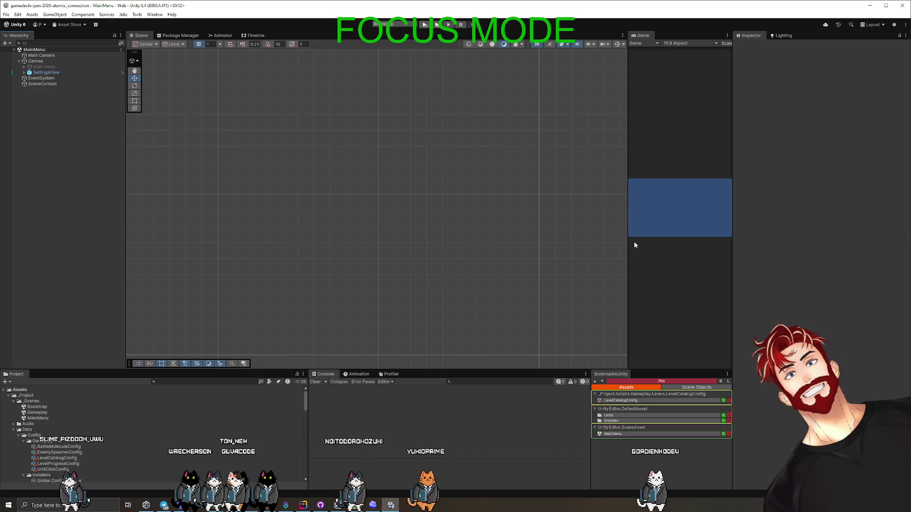
mouse_move(628, 241)
left_mouse_down()
mouse_move(340, 242)
mouse_move(469, 248)
left_mouse_up()
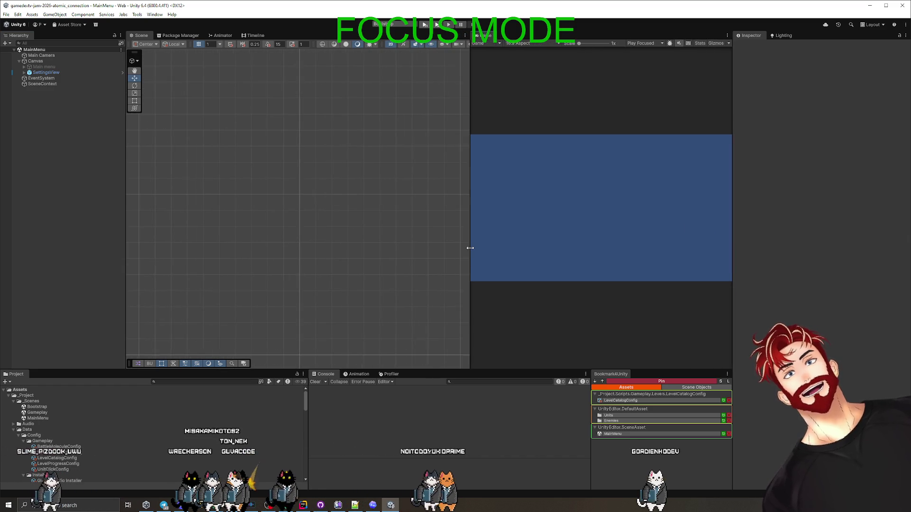
Step: Set the Canvas Scaler's Match value to 0.5 to balance width and height
left_click(45, 62)
left_click(77, 193)
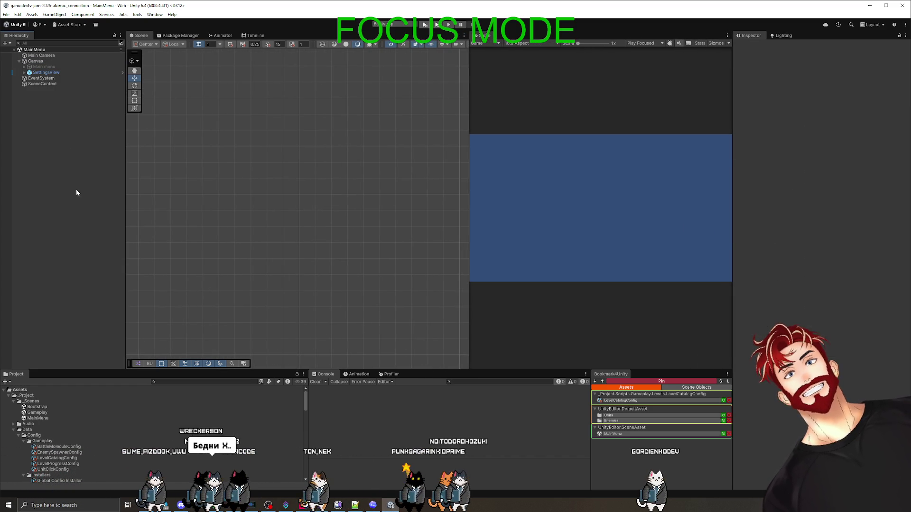
left_click(45, 61)
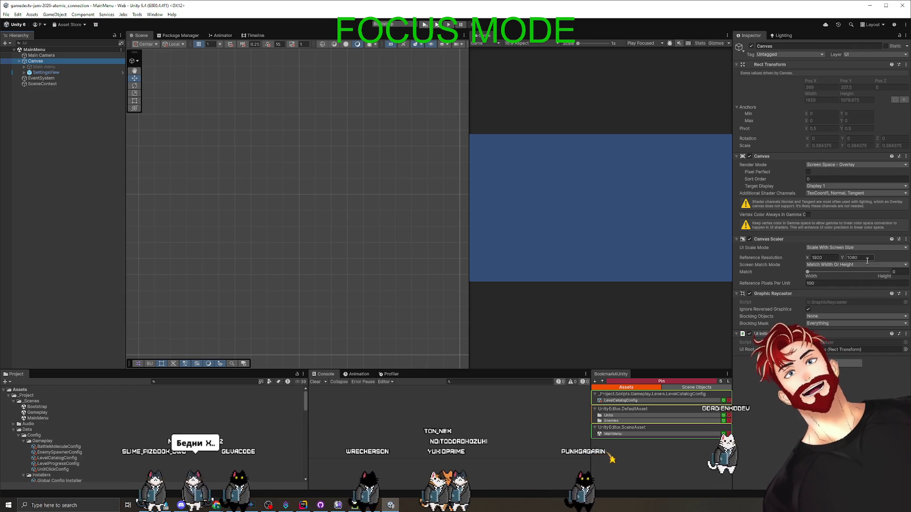
left_click_drag(798, 273, 840, 271)
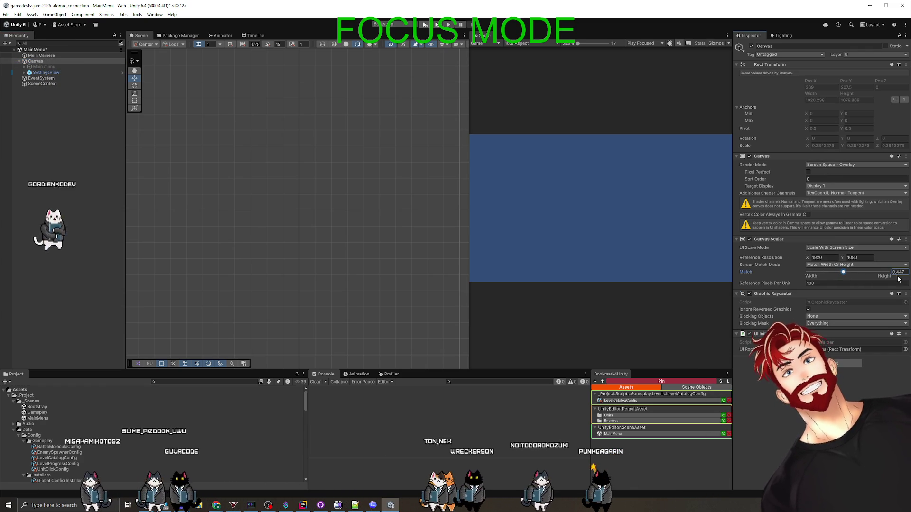
double_click(898, 272)
type("0.5")
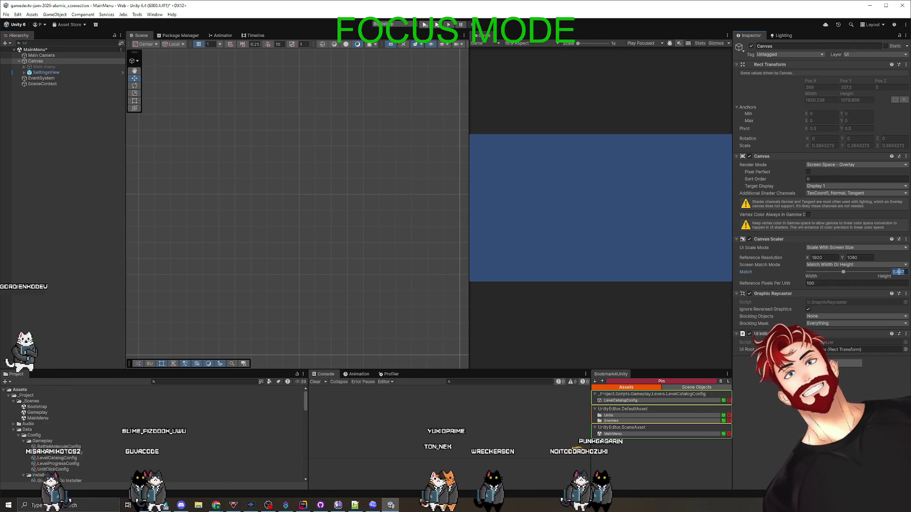
key("Return")
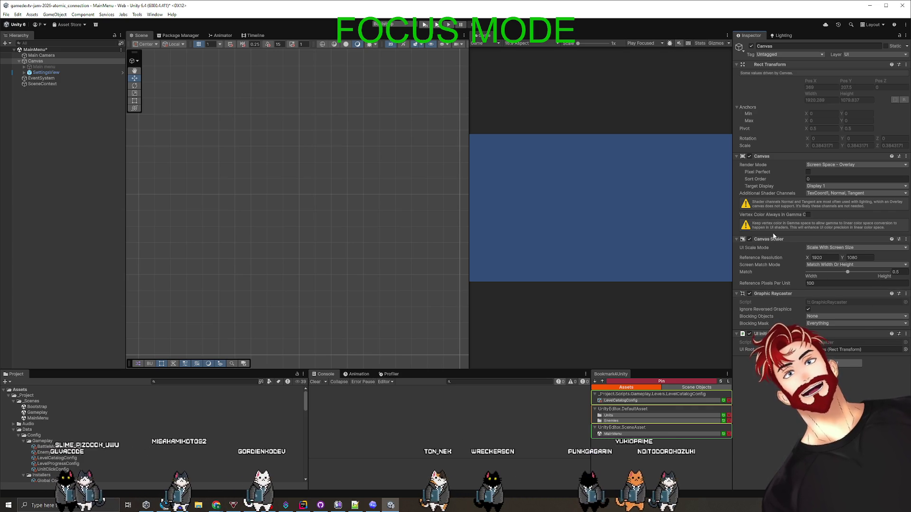
Step: Check the UI Root canvas and its Target Display without changes, then bring up GitHub Desktop
left_click(854, 350)
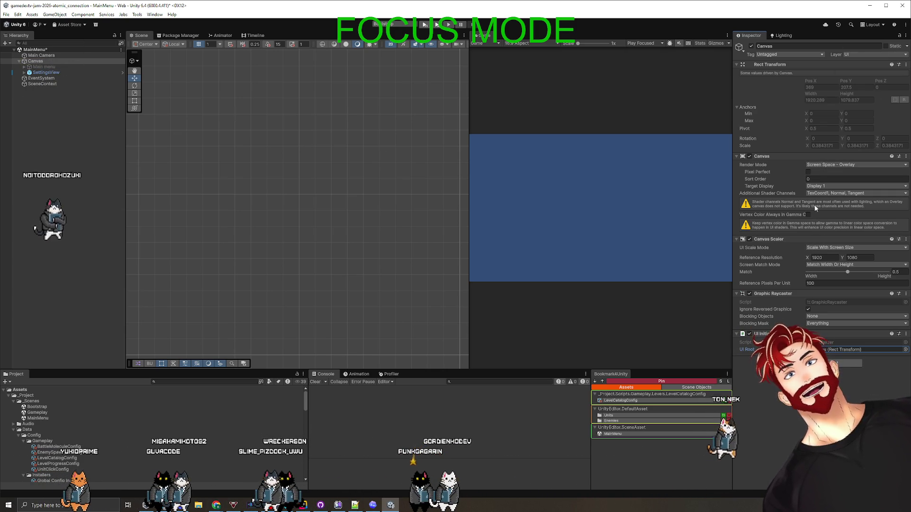
left_click(823, 187)
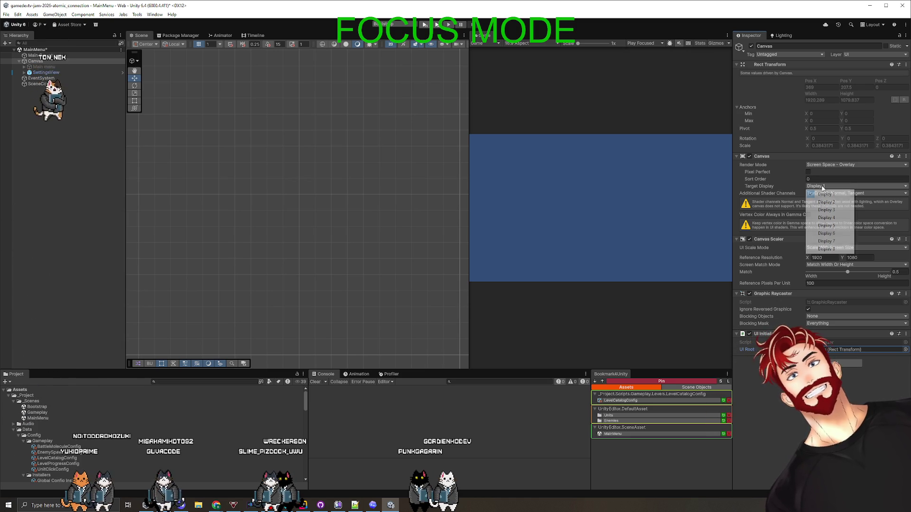
left_click(823, 194)
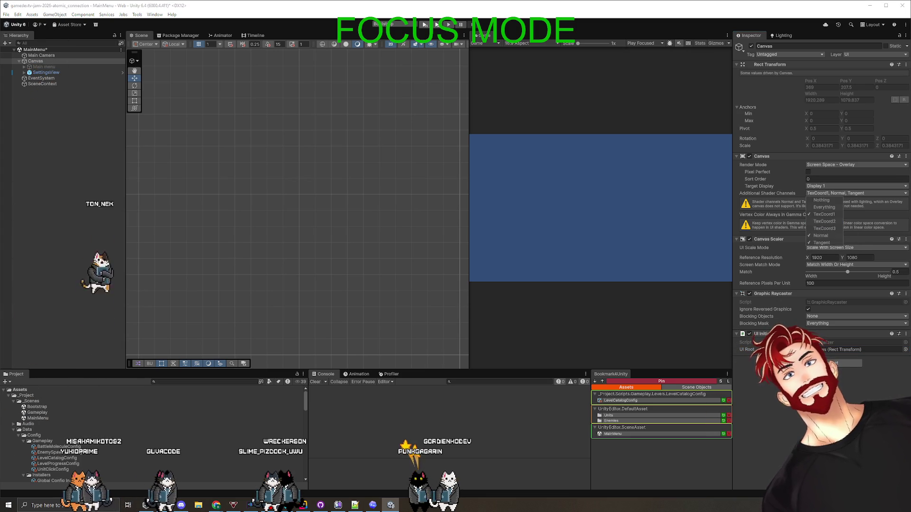
left_click(75, 125)
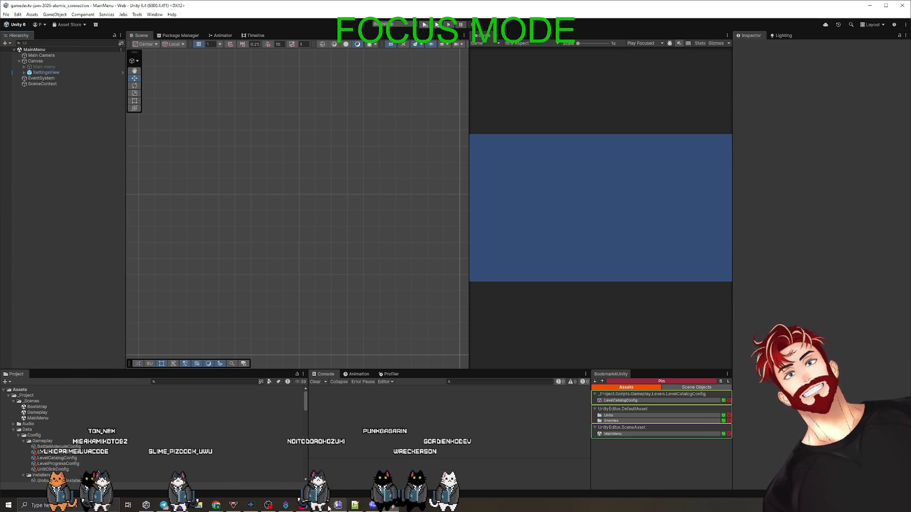
left_click(337, 506)
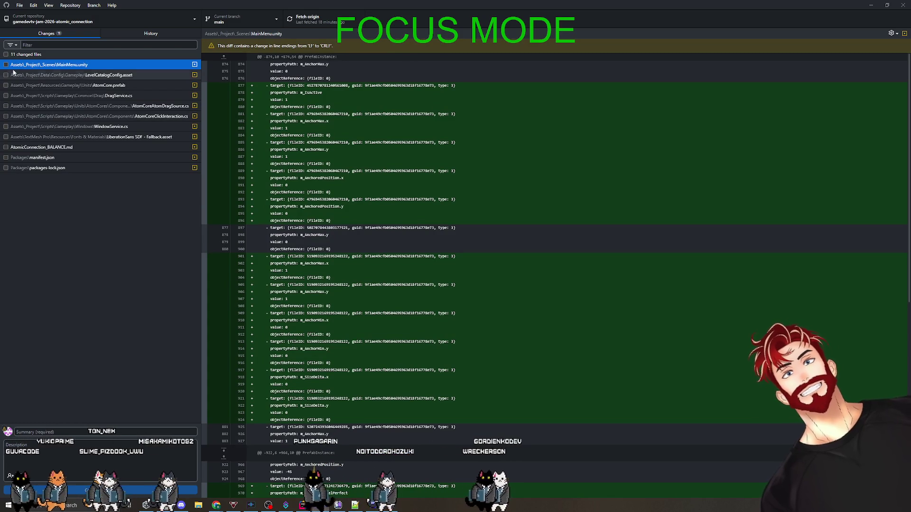
Step: Include all changed files and review the LevelCatalogConfig.asset and DragService.cs diffs
left_click(28, 54)
key("Down")
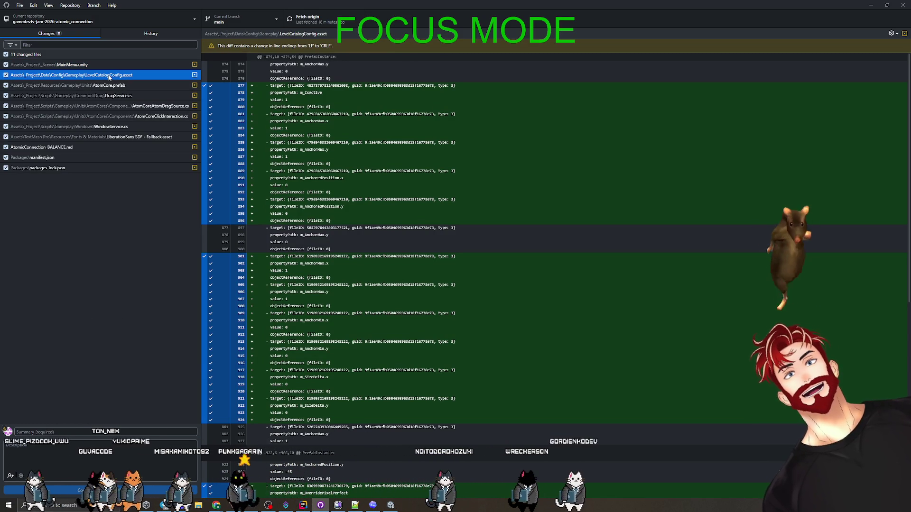
left_click(119, 87)
left_click(127, 99)
type("level config reworked + drag system reworked")
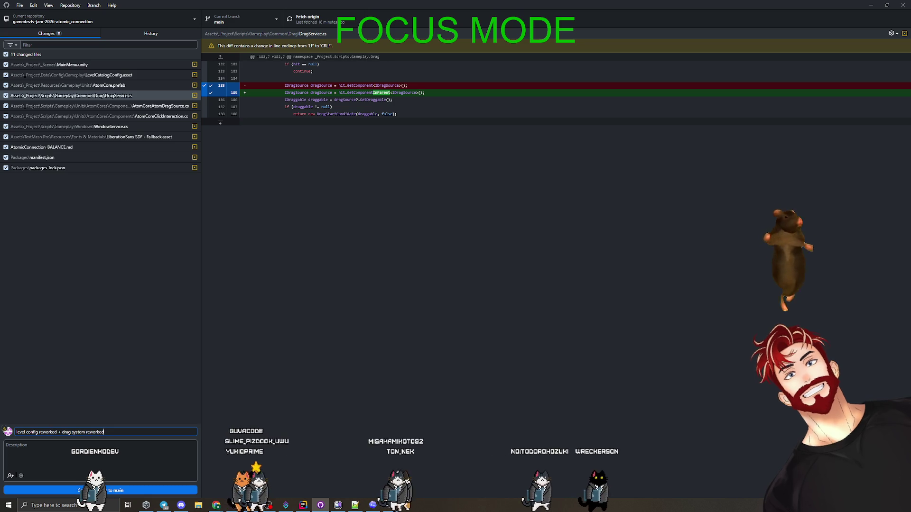
Step: Commit to main as 'level config reworked + drag system reworked', push to origin, and return to Unity
left_click(47, 439)
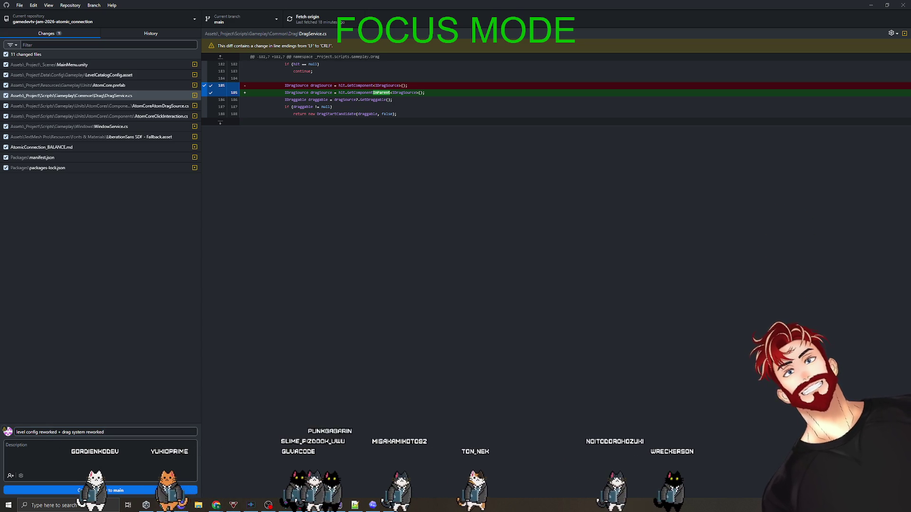
left_click(118, 491)
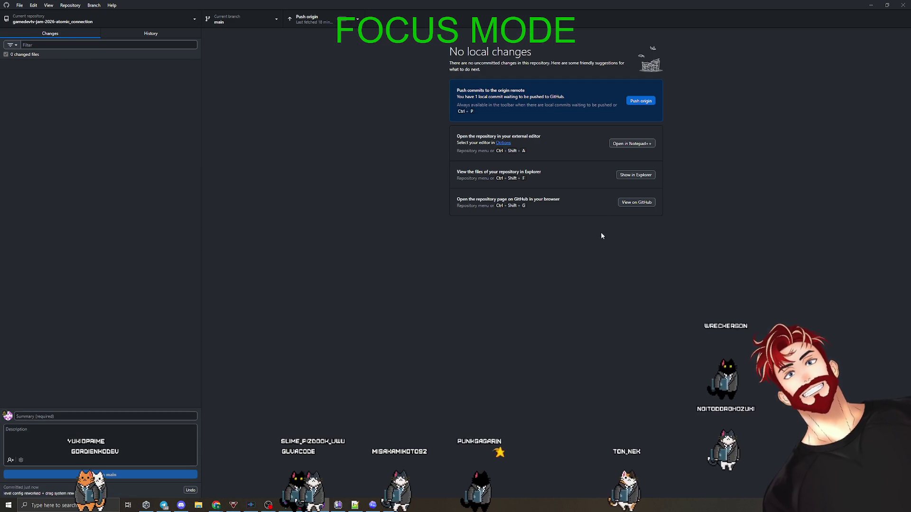
left_click(641, 101)
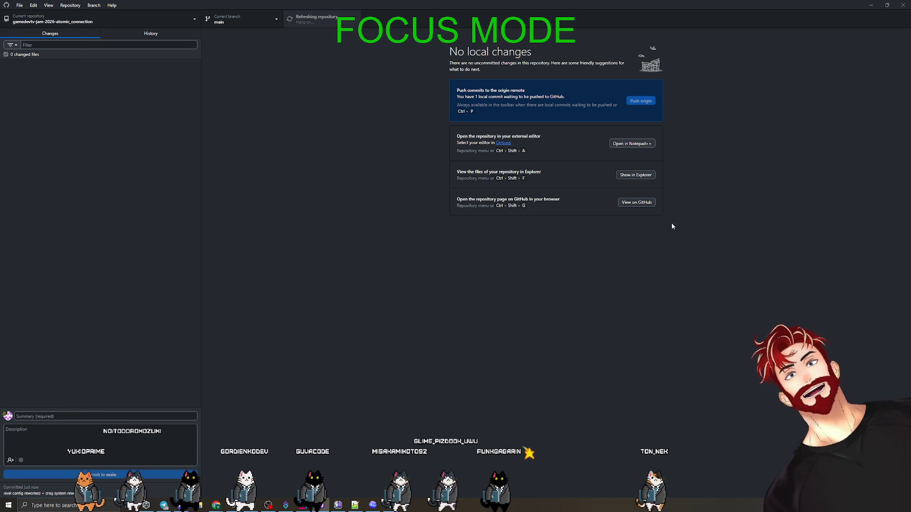
left_click(871, 5)
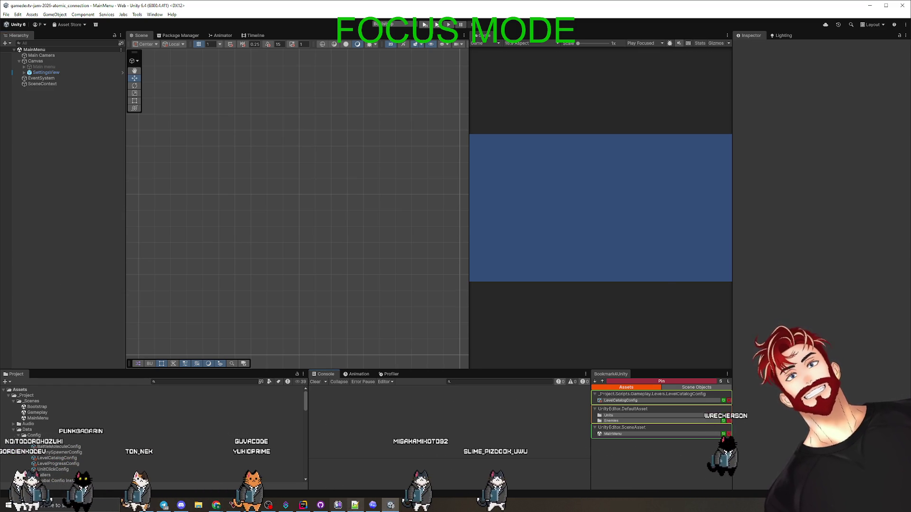
Step: Check the task notes, widen the Game view, and run a quick play test
key("alt+Tab")
left_click(439, 221)
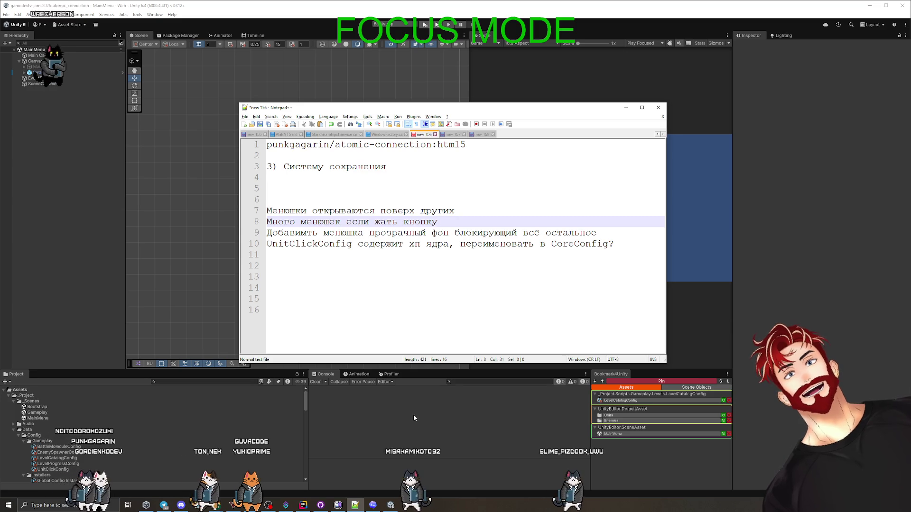
key("alt+Tab")
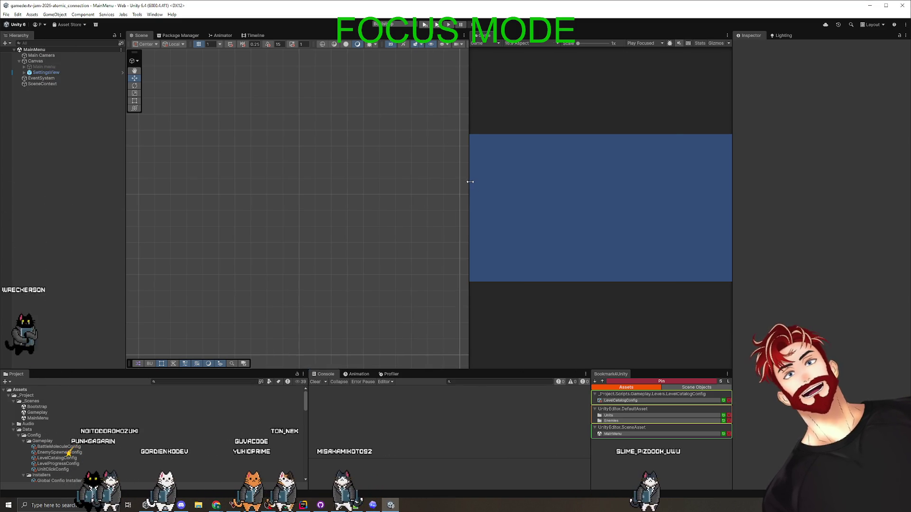
left_click_drag(469, 186, 213, 185)
key("ctrl+p")
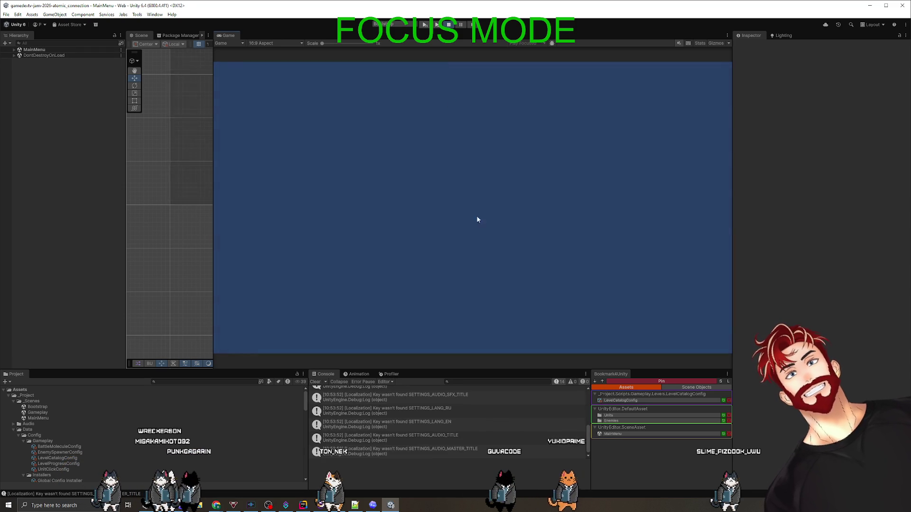
left_click(448, 25)
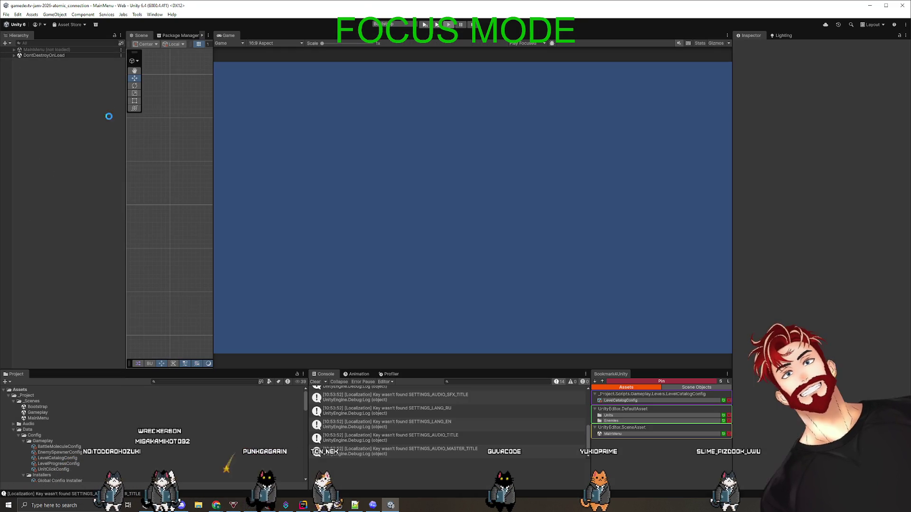
Step: Activate the Main menu object and play without saving to confirm the Start game menu appears
left_click(43, 66)
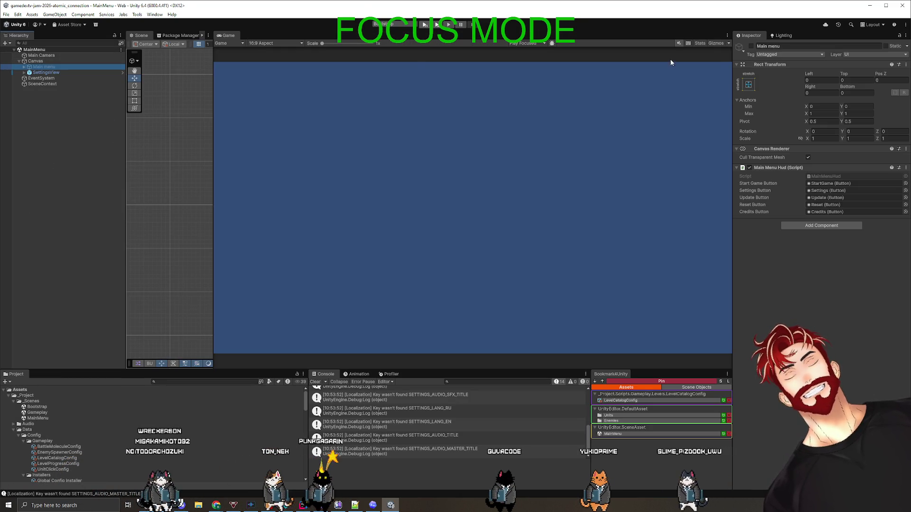
left_click(751, 46)
left_click(425, 26)
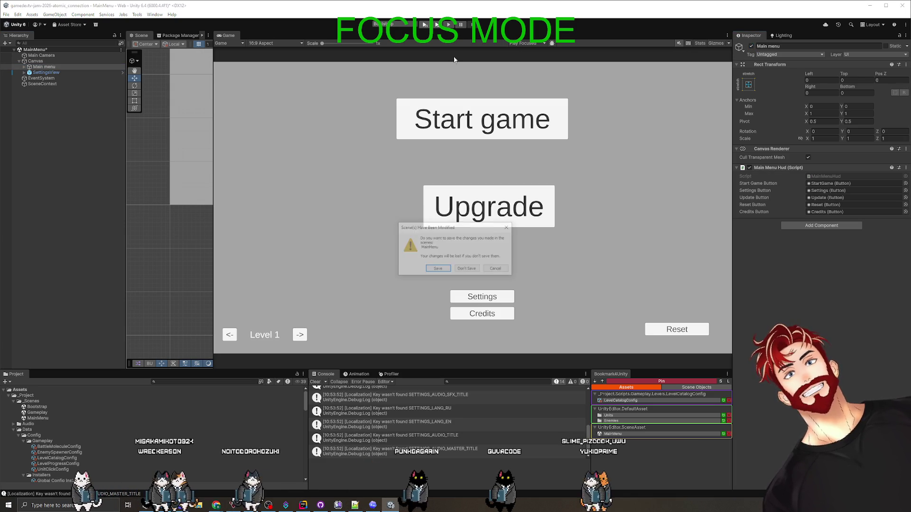
left_click(457, 269)
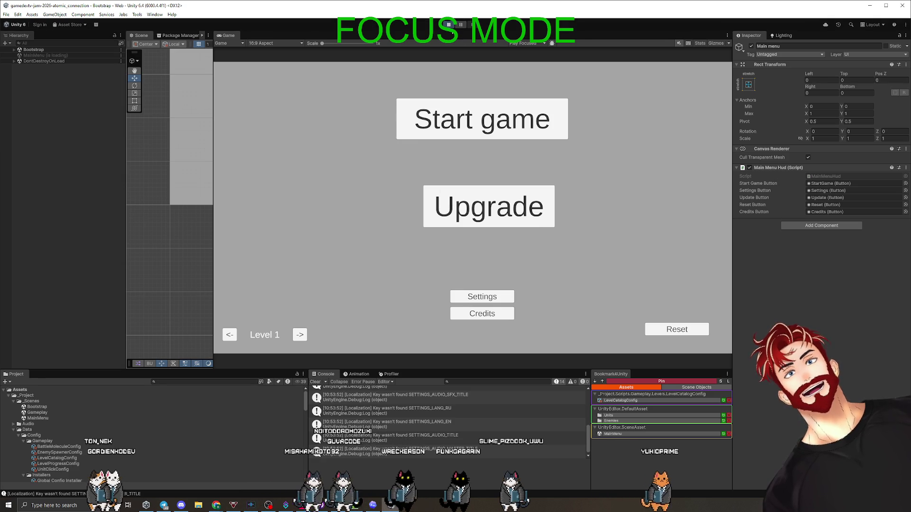
key("ctrl+p")
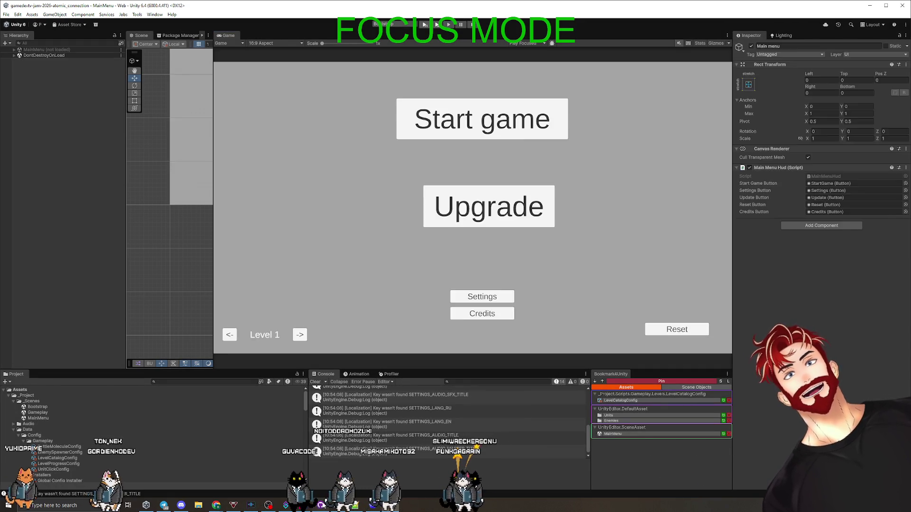
key("alt+Tab")
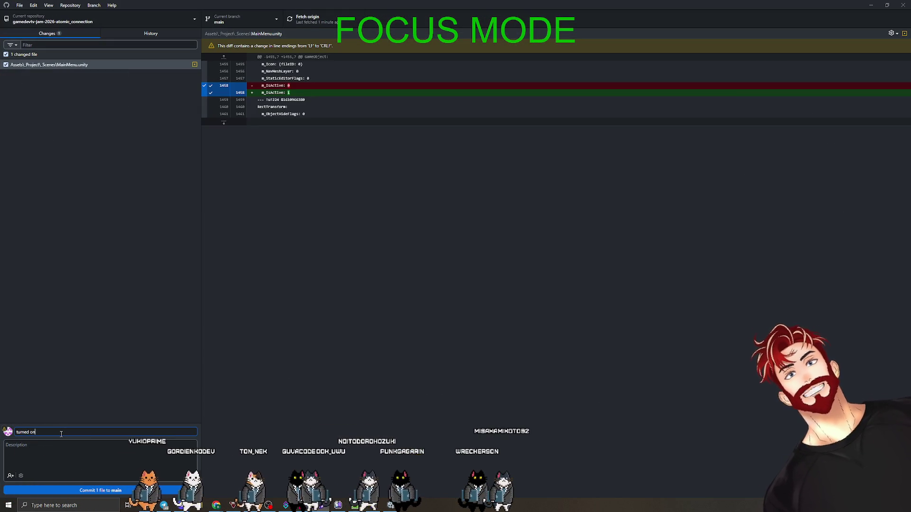
type("menu")
Step: Commit the MainMenu scene change as 'turned on menu', push it, and play the game in Unity
left_click(106, 489)
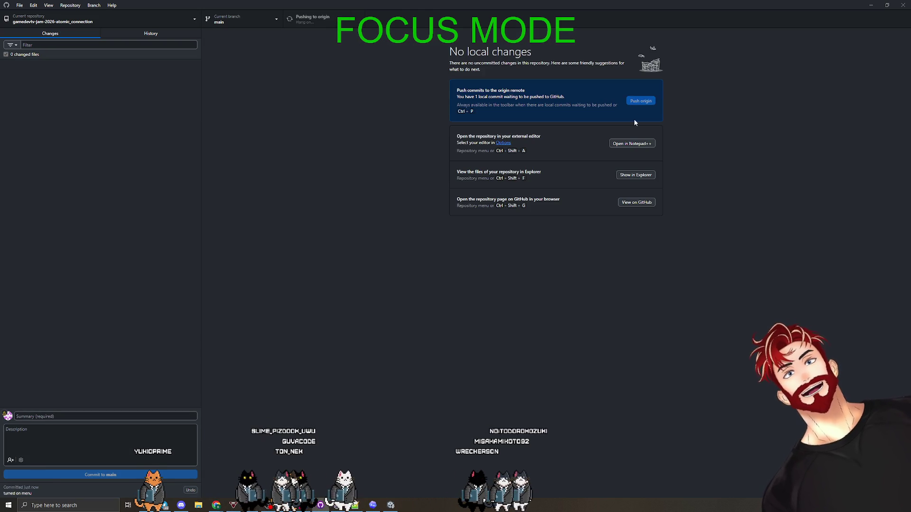
key("alt+Tab")
left_click(424, 26)
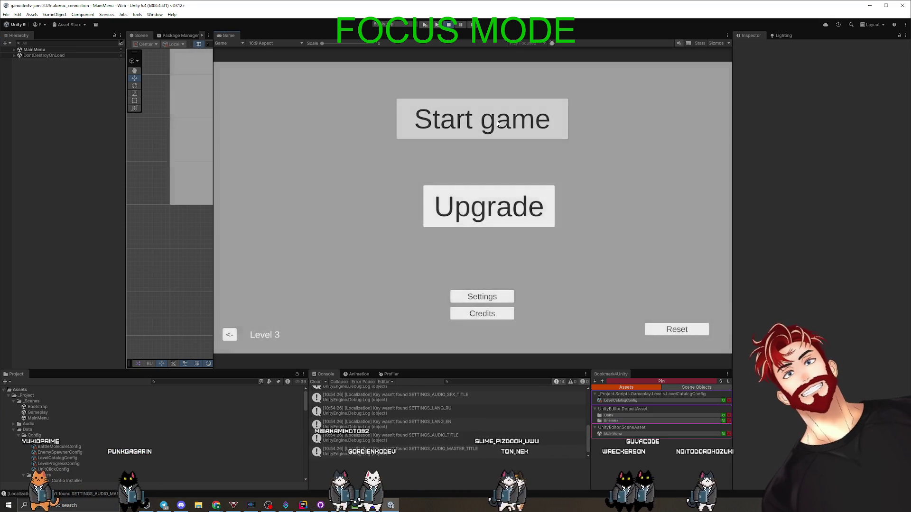
Step: Start the game, toggle the top-right pause menu several times, return to the main menu, and switch to Rider
left_click(506, 125)
left_click(707, 86)
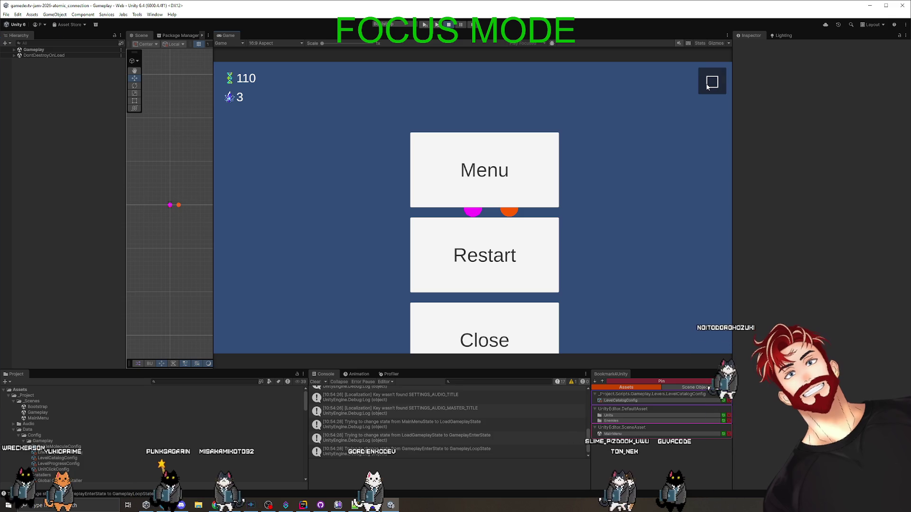
left_click(522, 315)
left_click(712, 92)
left_click(709, 95)
left_click(712, 85)
left_click(709, 88)
left_click(705, 88)
left_click(518, 185)
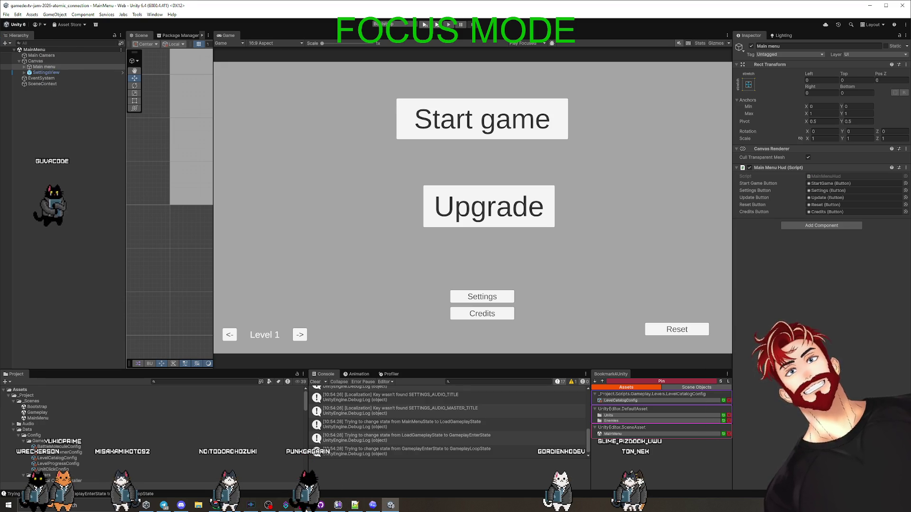
left_click(304, 506)
key("shift")
key("shift")
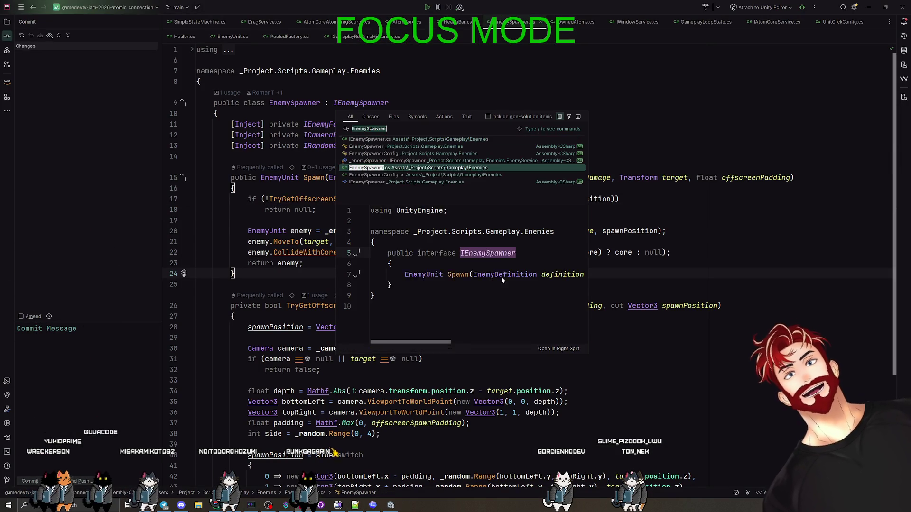
Step: Search 'Windows', jump to WindowService.Open, and inspect RemoveDestroyedWindows and its RemoveAll null check
type("W")
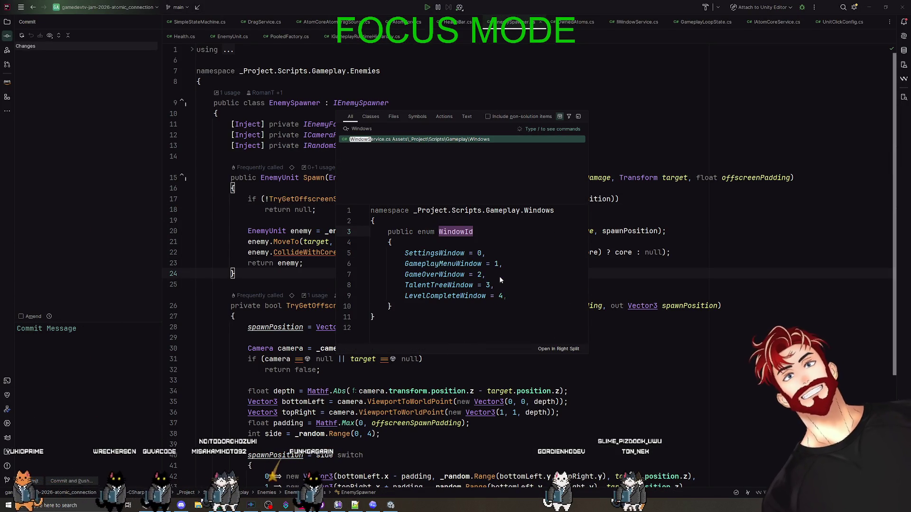
type("indows")
key("Return")
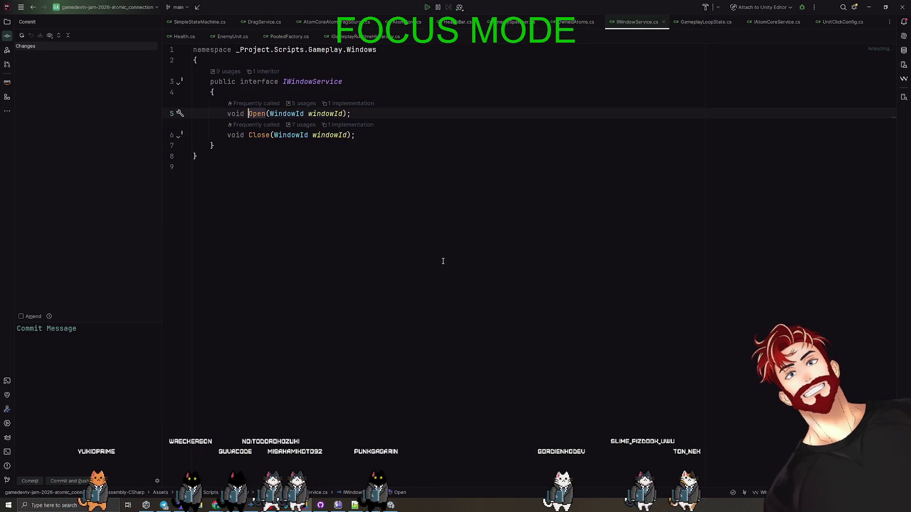
key("ctrl+F12")
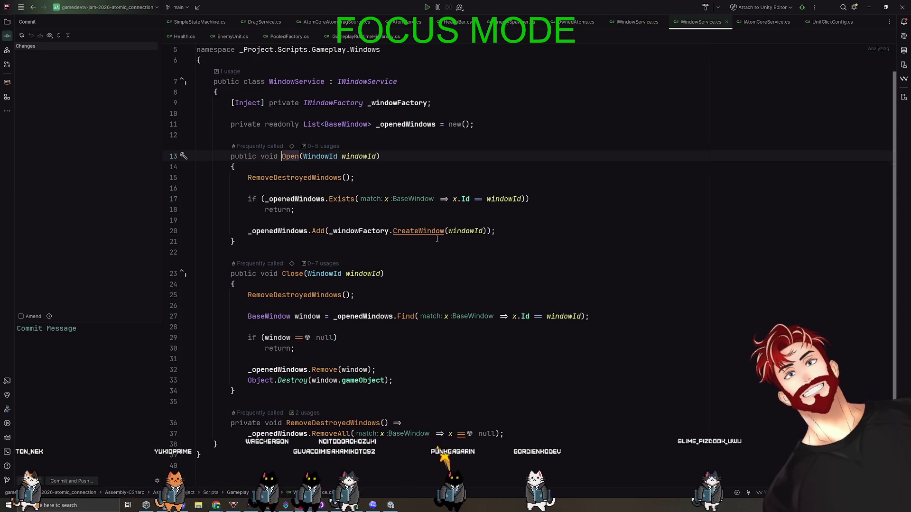
left_click(290, 178)
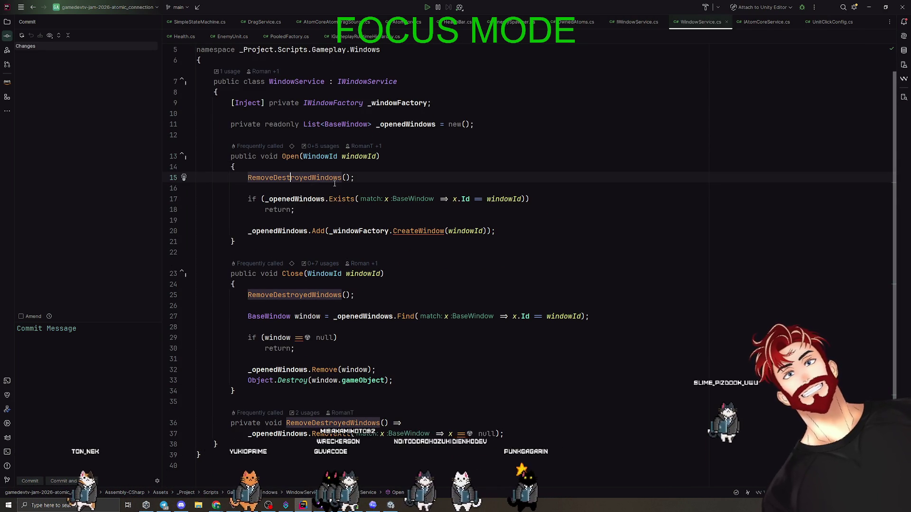
left_click(363, 156)
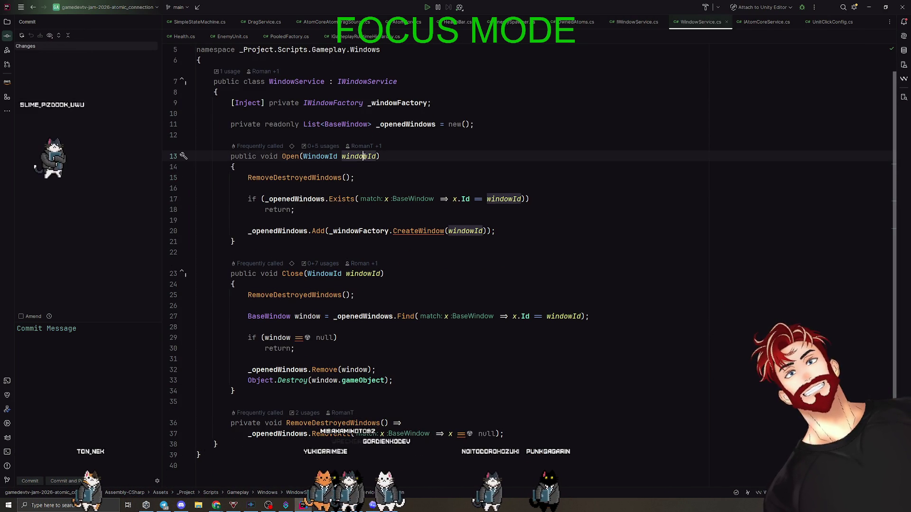
left_click(287, 178)
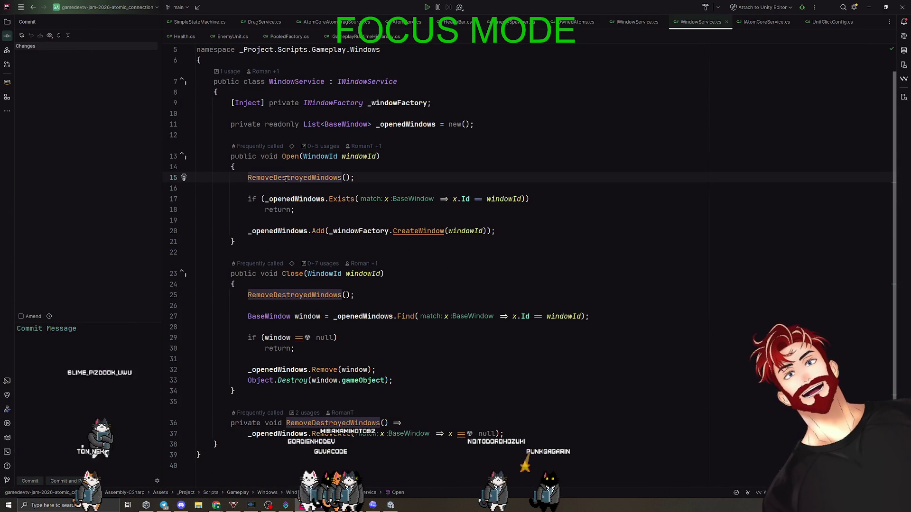
left_click(334, 434)
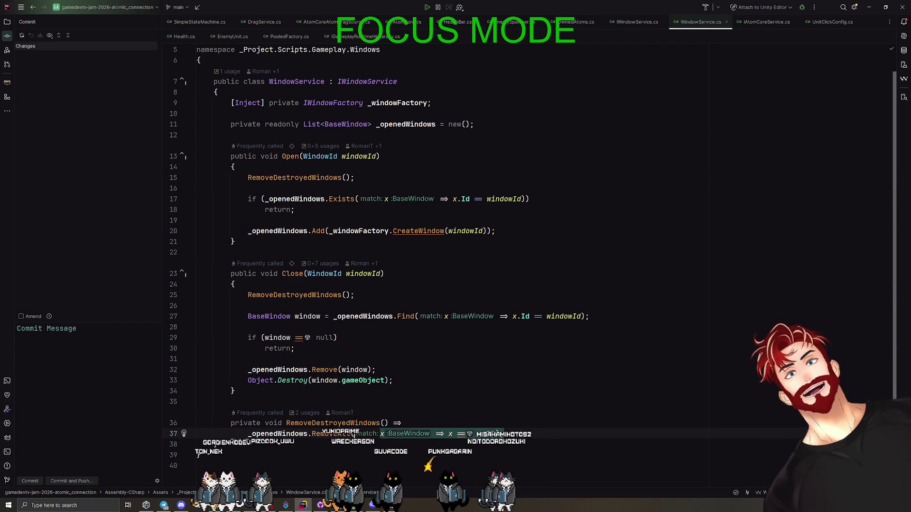
left_click(240, 422)
left_click(475, 434)
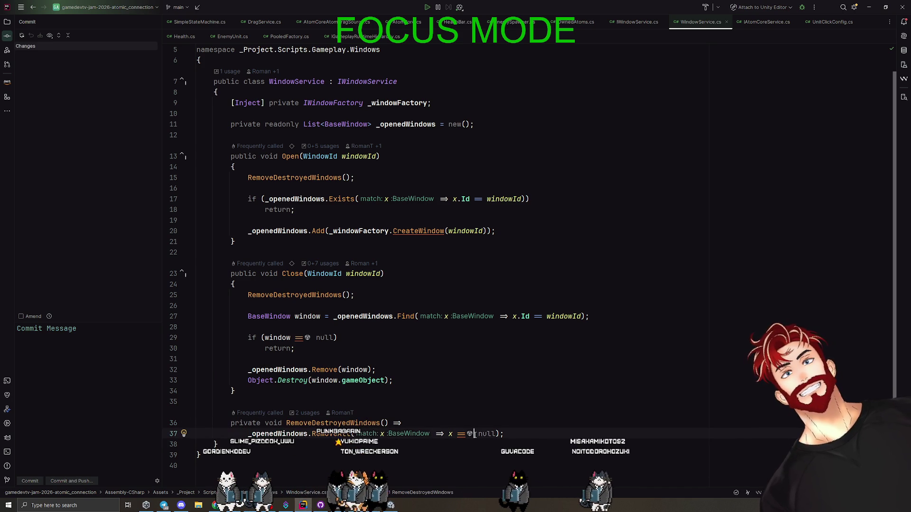
Step: Review the already-open window guard and window-creation line in Open, then return to Unity
left_click(292, 199)
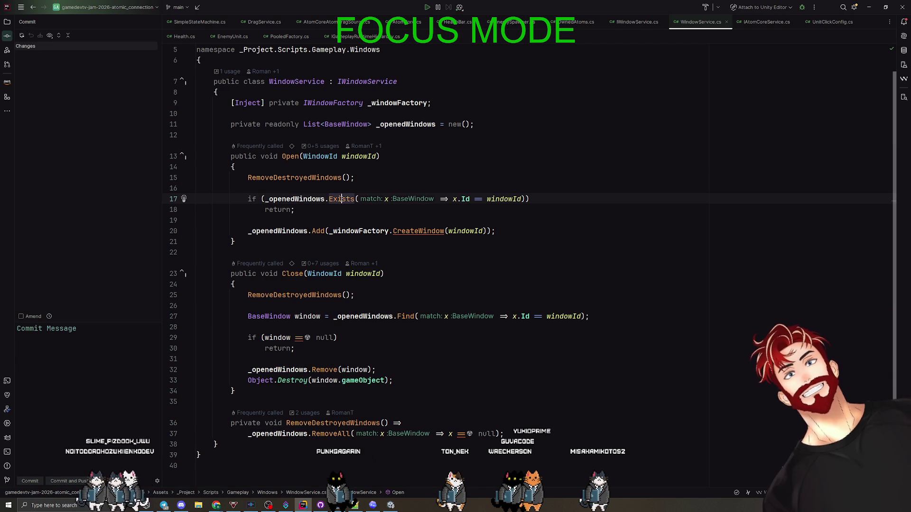
key("ctrl+w")
key("ctrl+w")
key("ctrl+w")
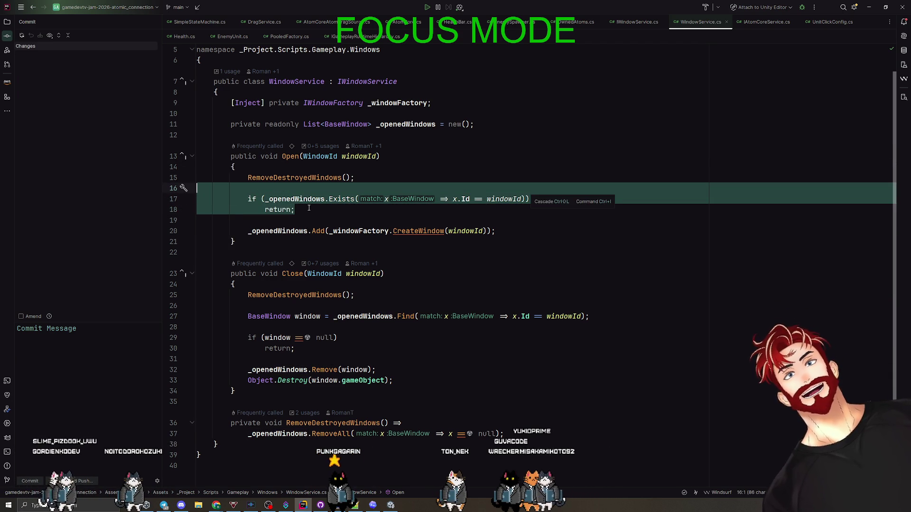
left_click(309, 208)
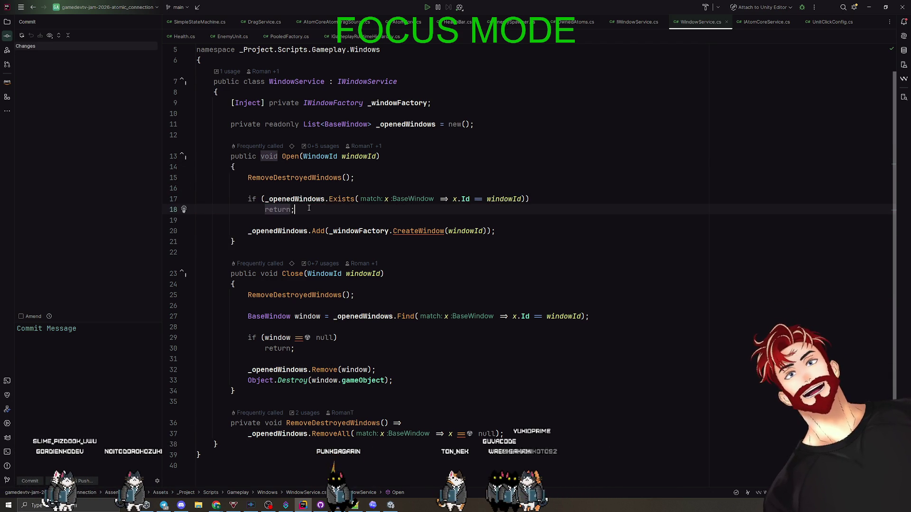
left_click(303, 231)
left_click(358, 231)
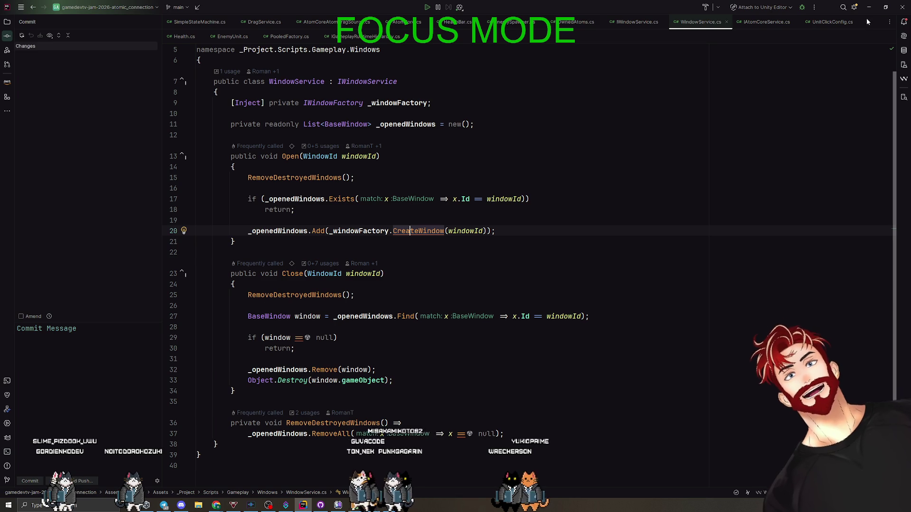
key("alt+Tab")
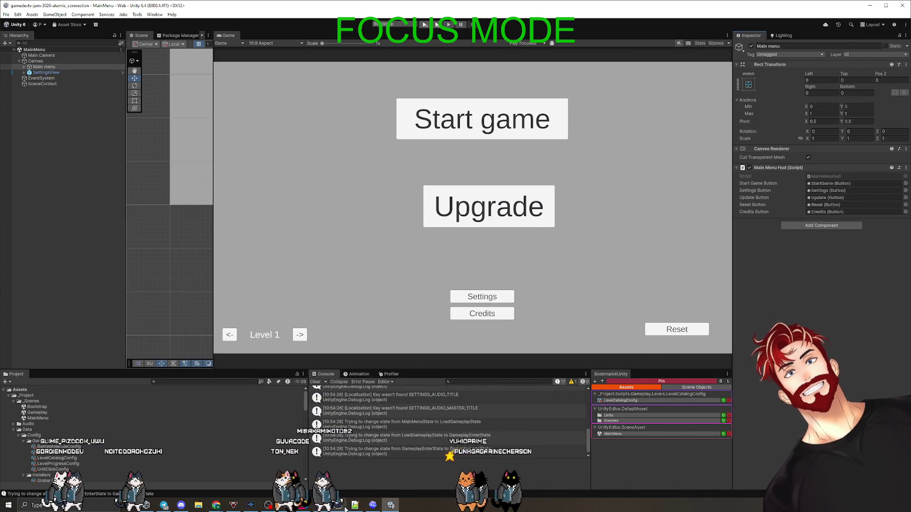
Step: Delete the two finished menu notes (lines 7–8) from the to-do list and bring up Codex
left_click(337, 505)
left_click_drag(437, 222, 311, 211)
key("BackSpace")
key("BackSpace")
key("BackSpace")
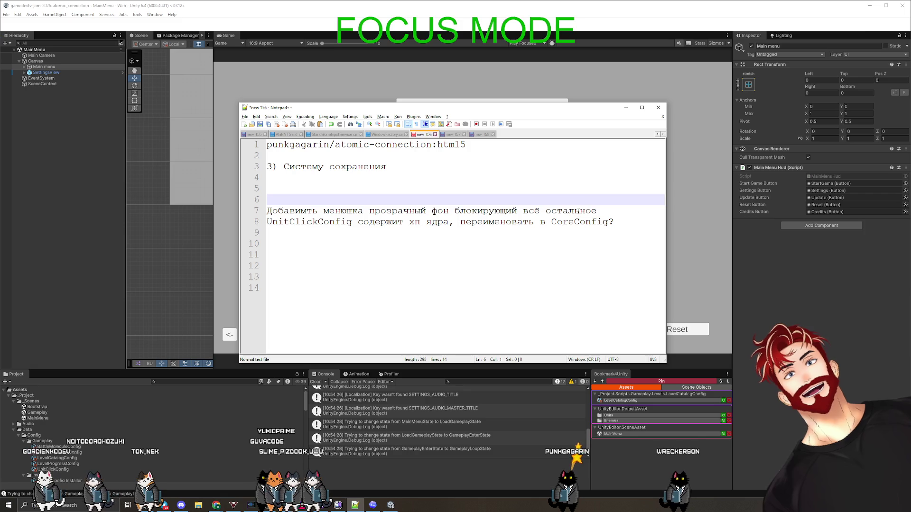
key("alt+Tab")
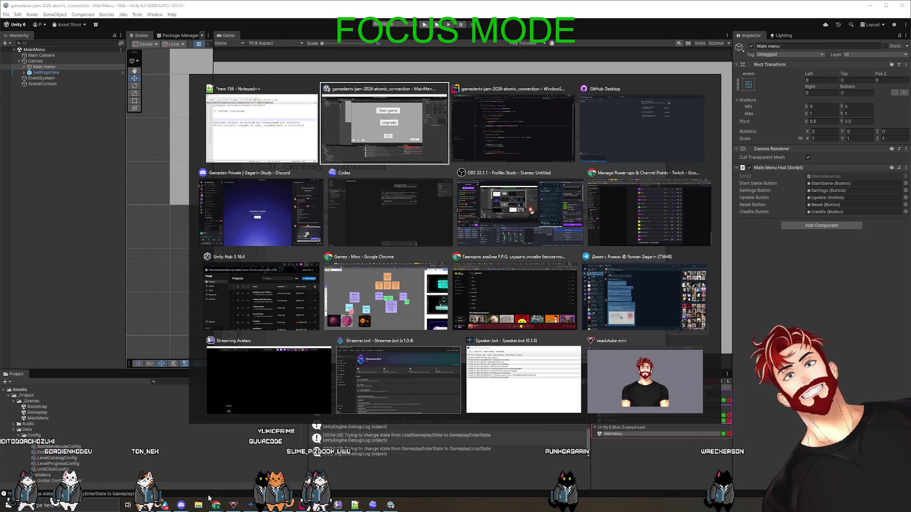
key("Tab")
key("Tab")
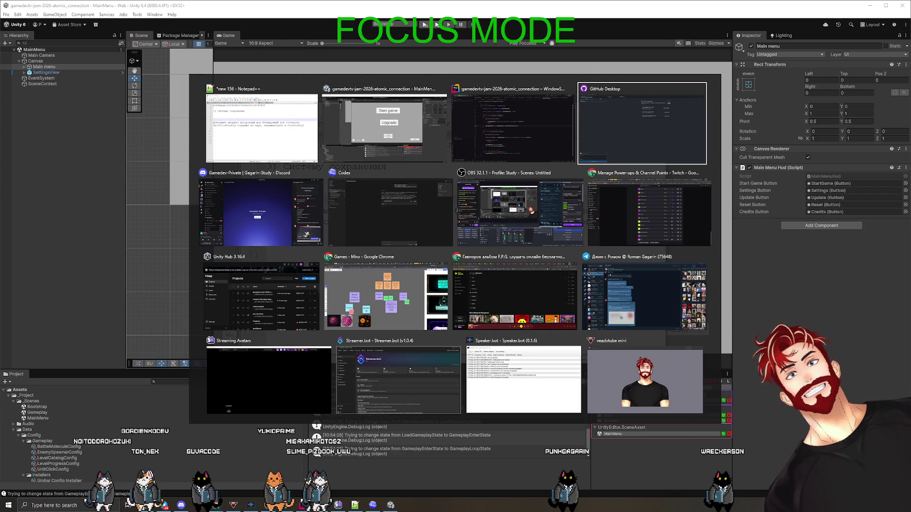
key("Escape")
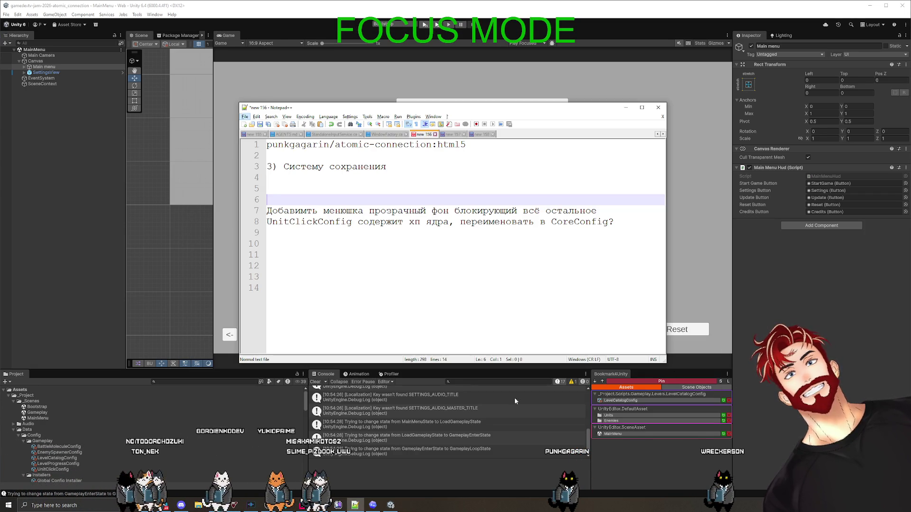
left_click(378, 509)
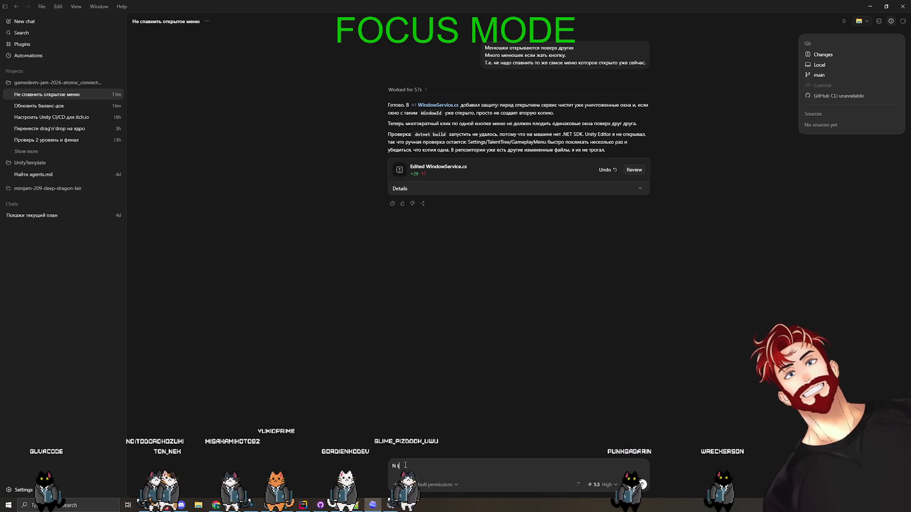
Step: Send a Plan-mode request in Russian asking for a slightly transparent, click-catching backdrop behind every menu
type("Теперь следующая проблема")
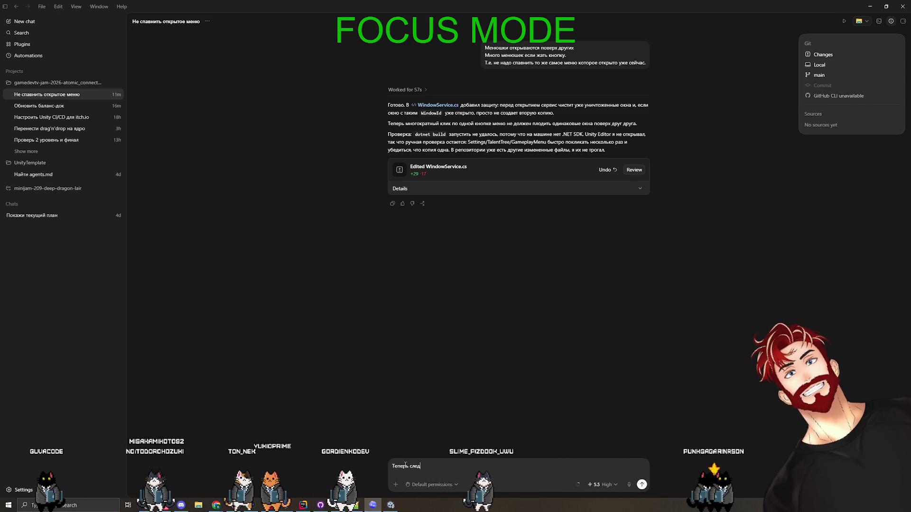
type(":")
key("shift+Return")
type("У нас")
type(" мен")
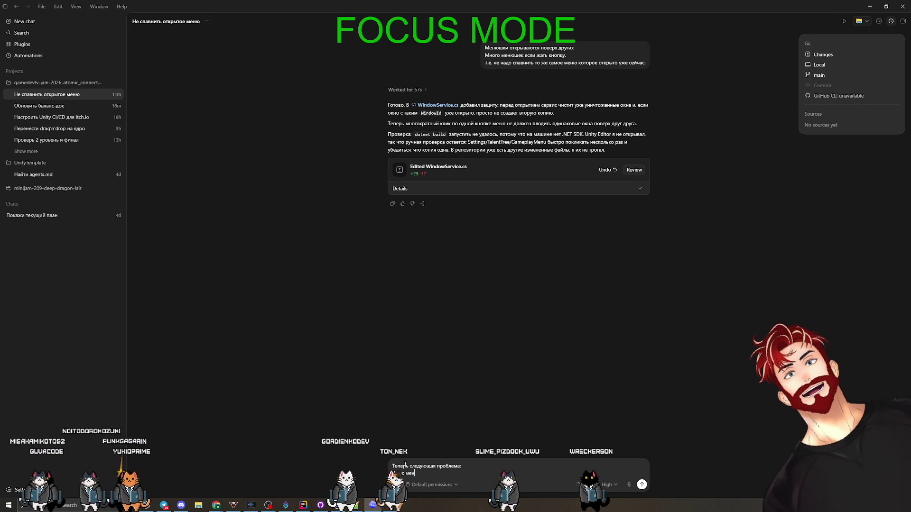
type("юшки когда открыты позволяют нажимать другие кнопки")
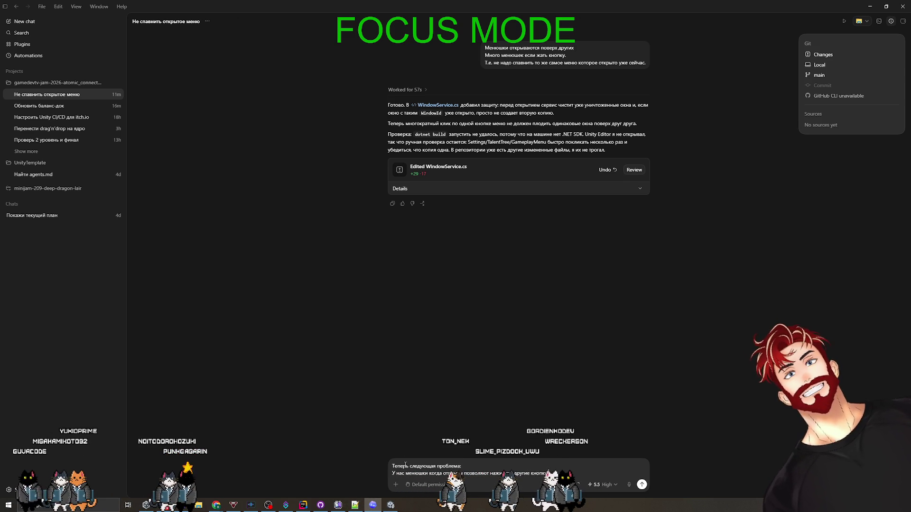
key("shift+Return")
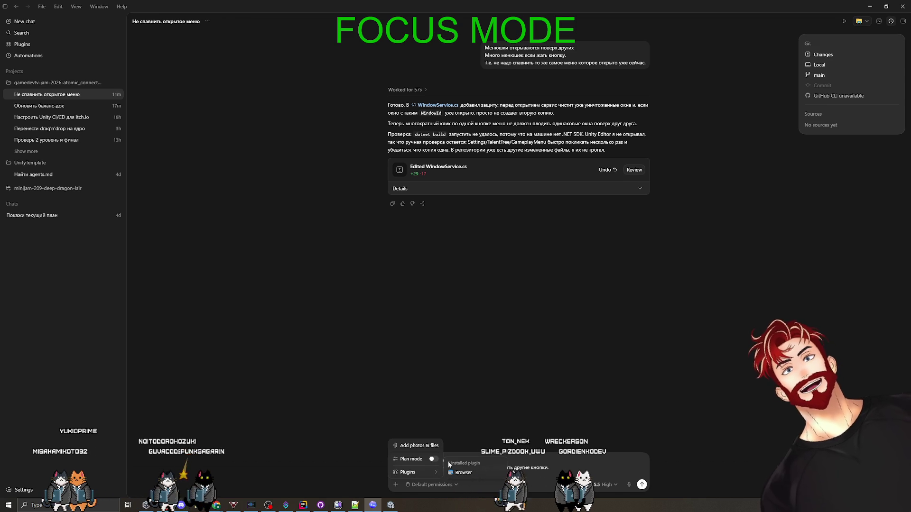
left_click(434, 459)
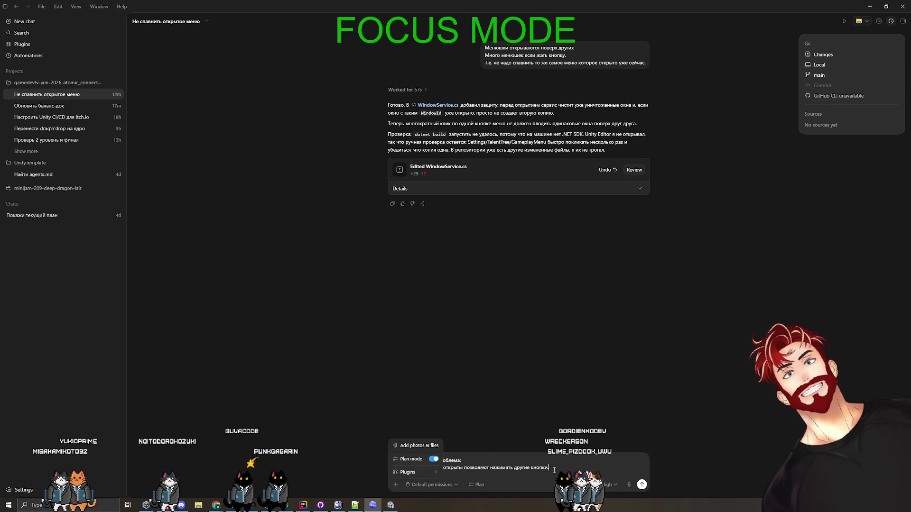
type("Нам надо это по")
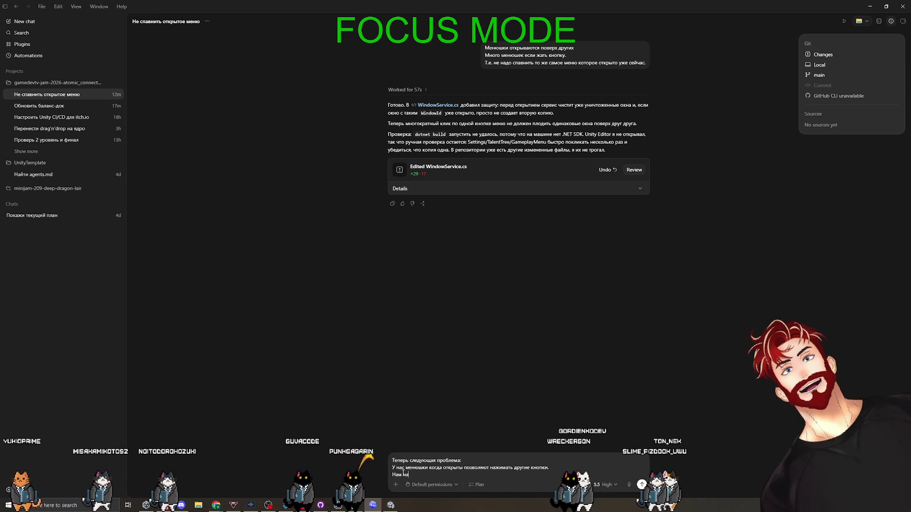
type("править.")
key("shift+Return")
type("Давай добавим каждой меню")
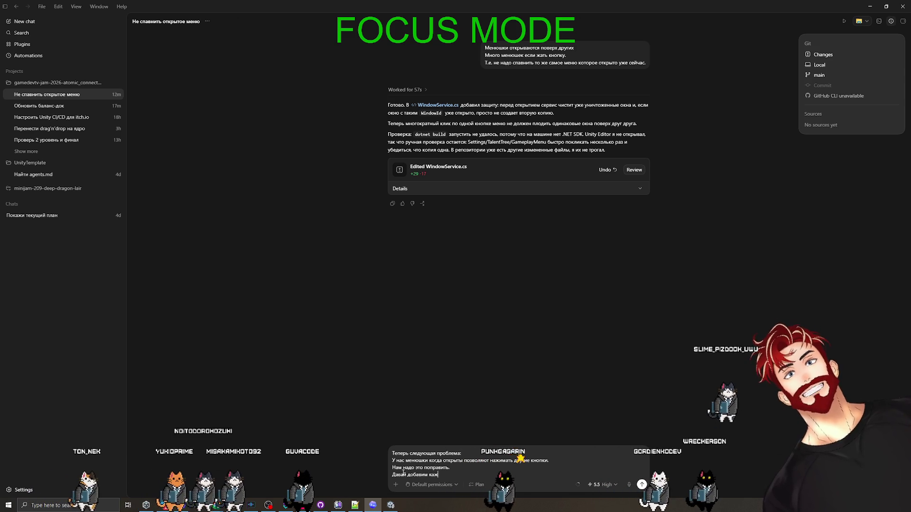
type("шке неб")
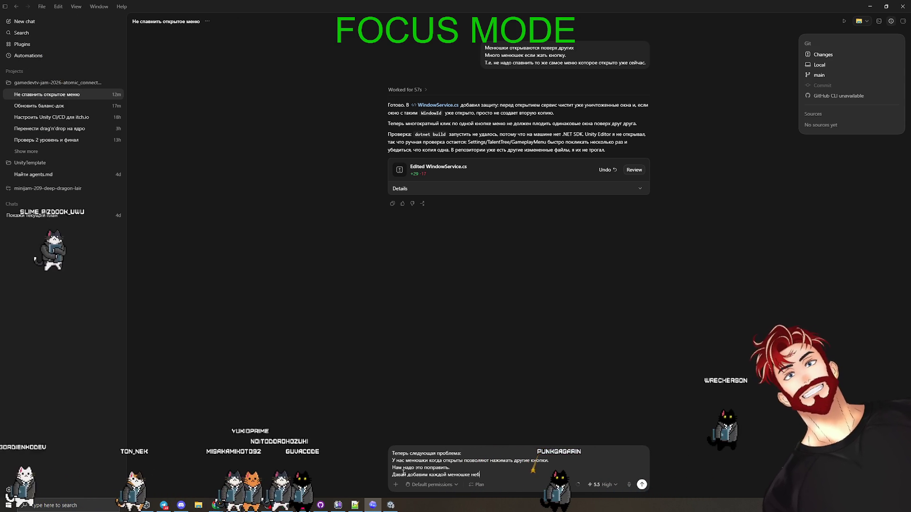
type("ольшой проз")
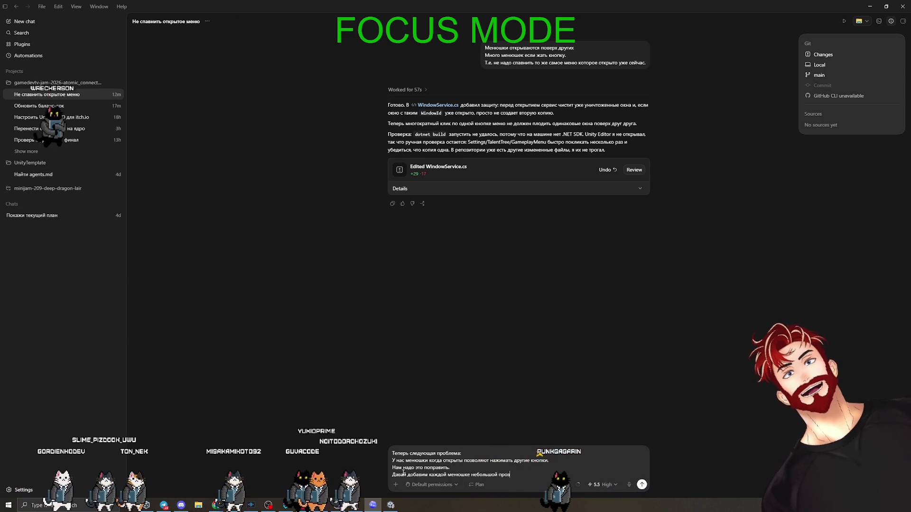
type("рачный фон (типа бэкграунда, но немного пр")
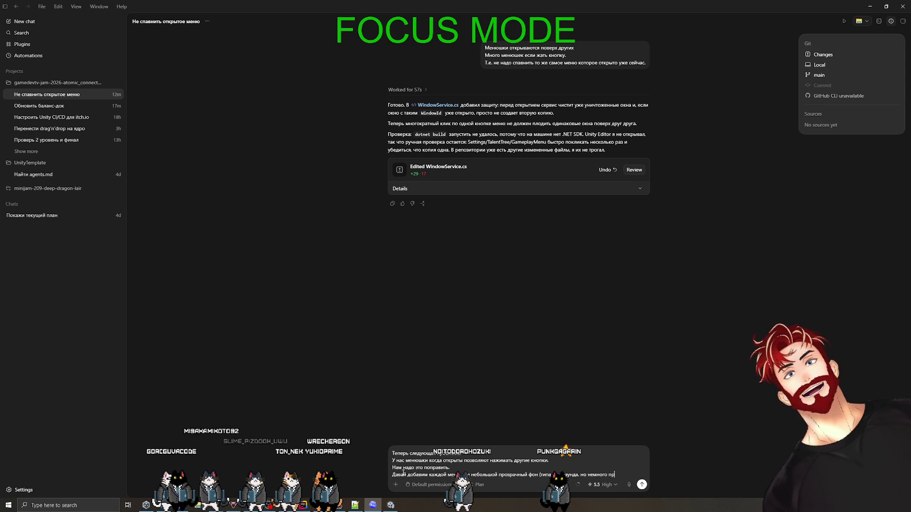
type("который буде")
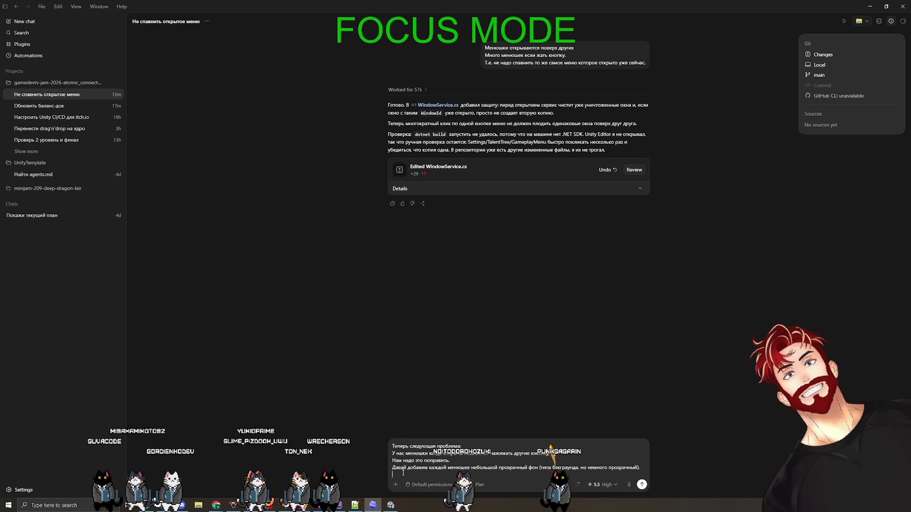
type("т ловить все")
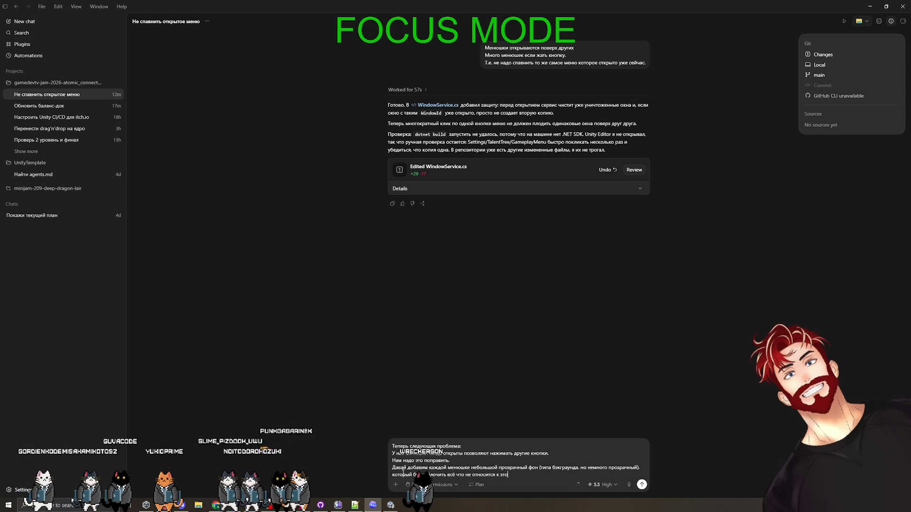
key("Return")
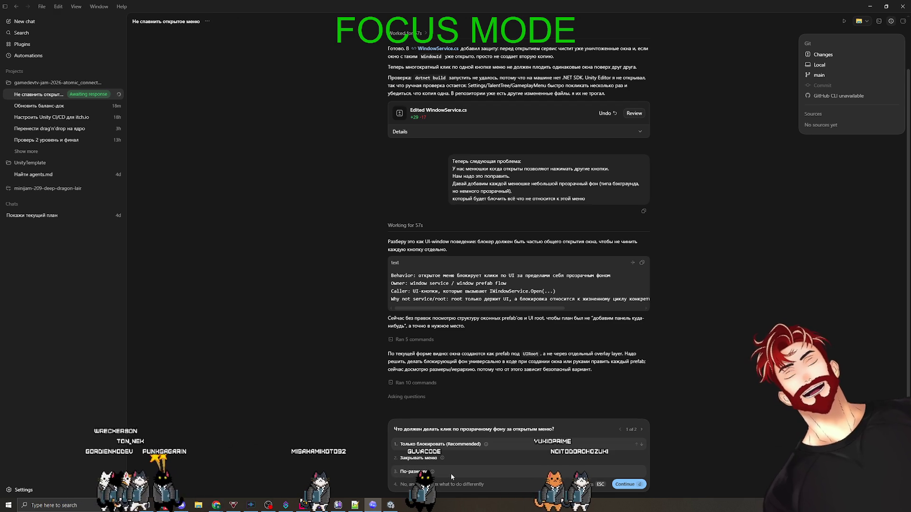
Step: Answer that backdrop clicks vary per window, choose a light dimmer, and have ordinary menus close on click
mouse_move(432, 472)
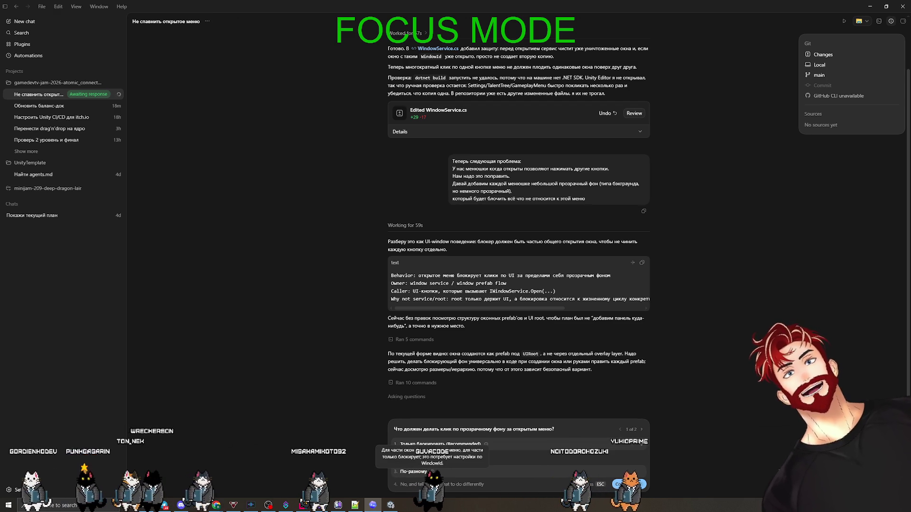
left_click(436, 473)
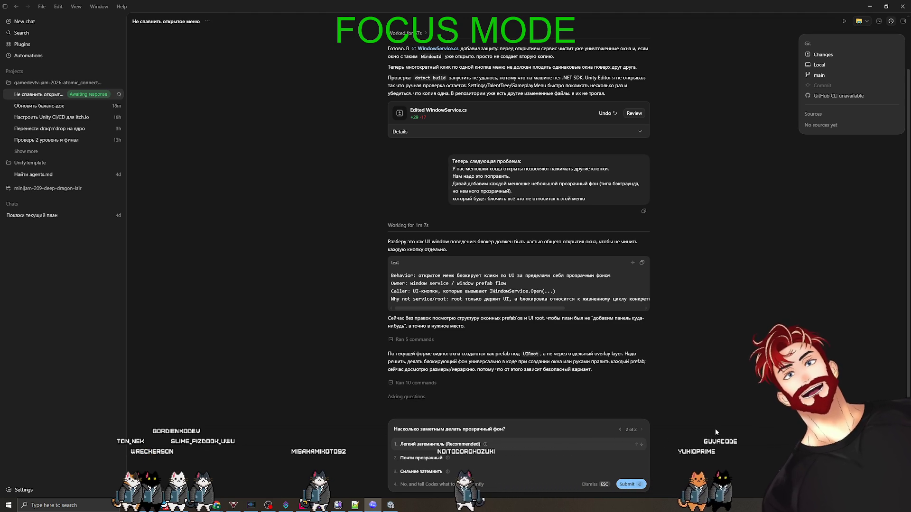
left_click(505, 442)
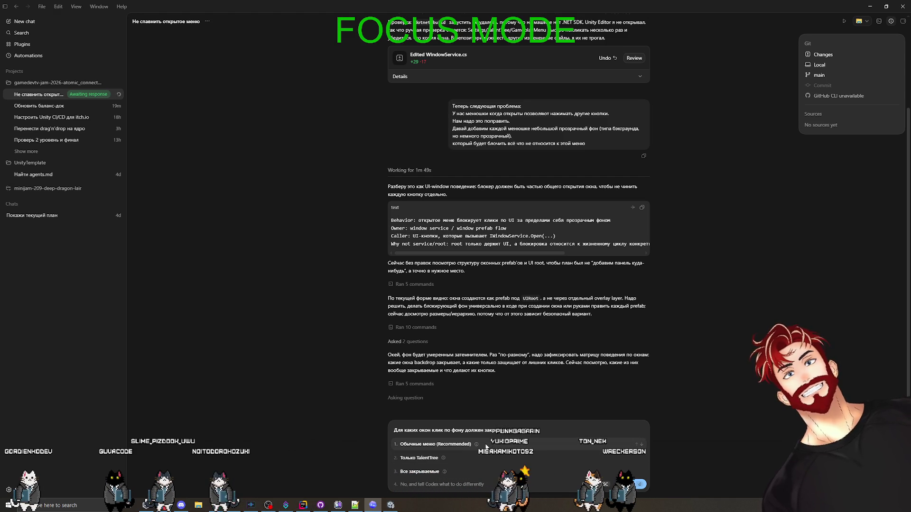
left_click(485, 444)
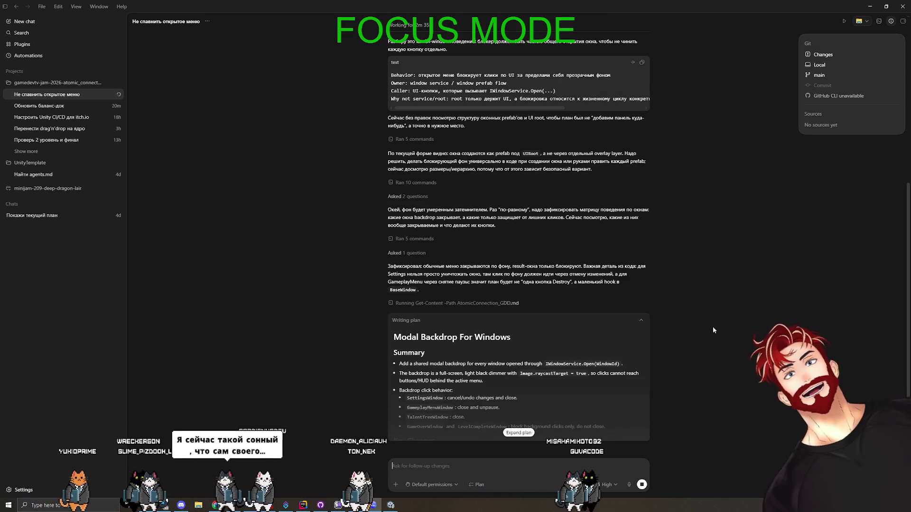
Step: Expand the Modal Backdrop For Windows plan to read its key changes and test plan
left_click(518, 432)
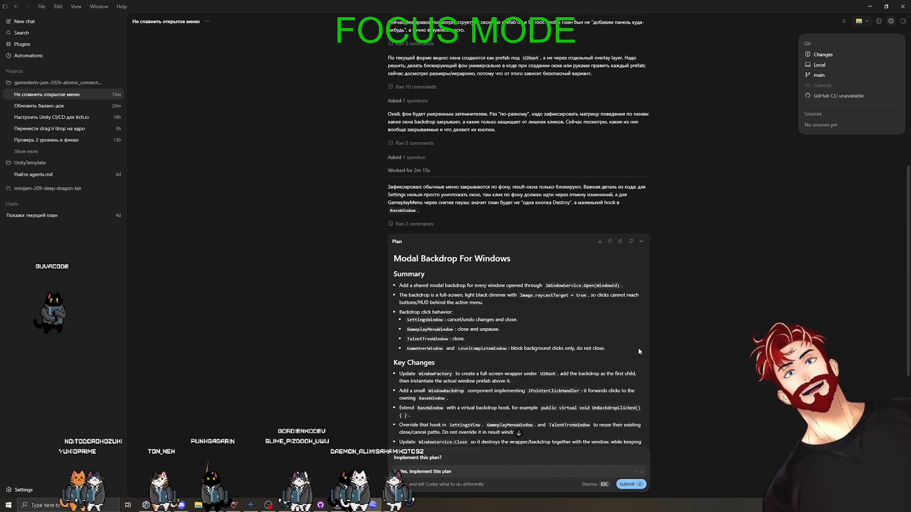
Step: Reply 'почему план на английском? Пиши на русском' to get the plan in Russian, then expand it
scroll(517, 379, "down", 5)
left_click(420, 485)
type("почему план на английском?")
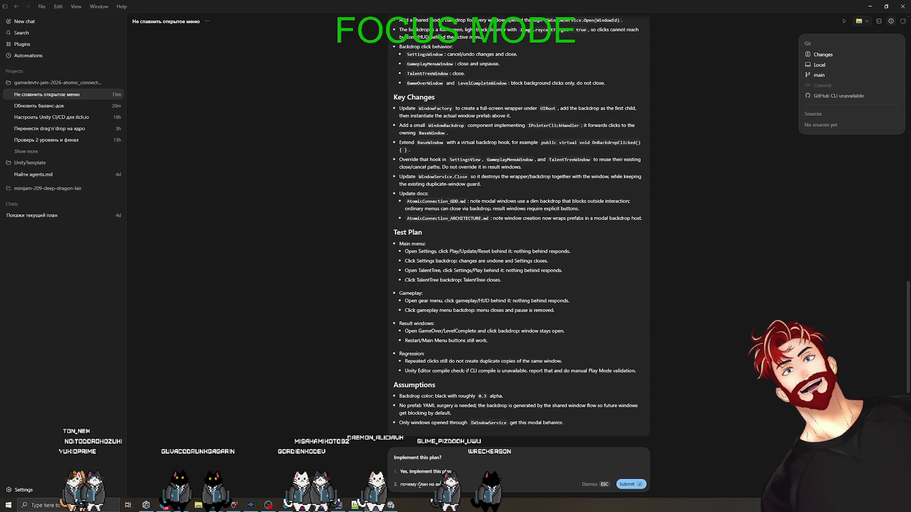
type(" Пиши на р")
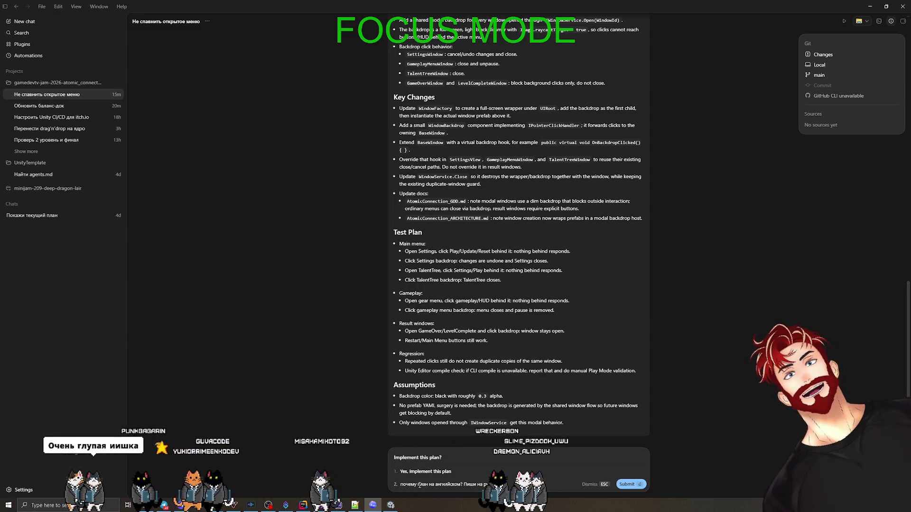
type("усском, далбе")
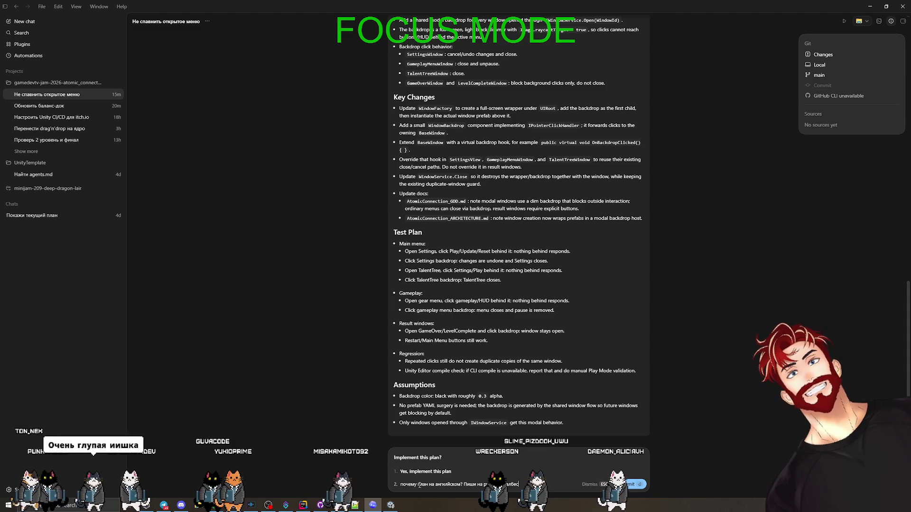
key("Return")
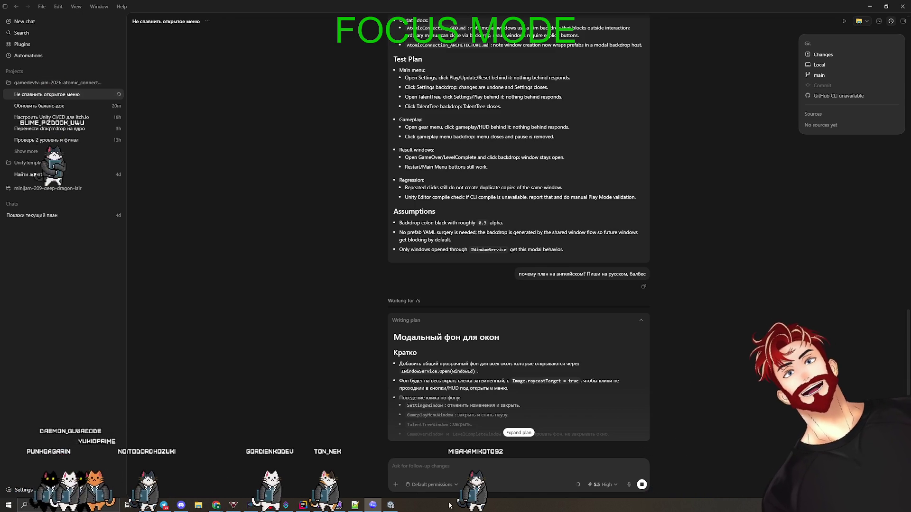
left_click(527, 435)
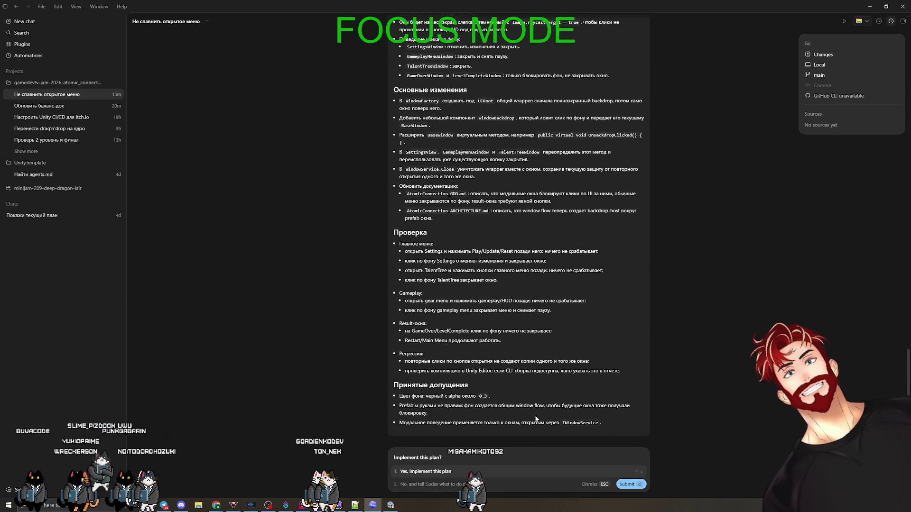
scroll(523, 399, "up", 5)
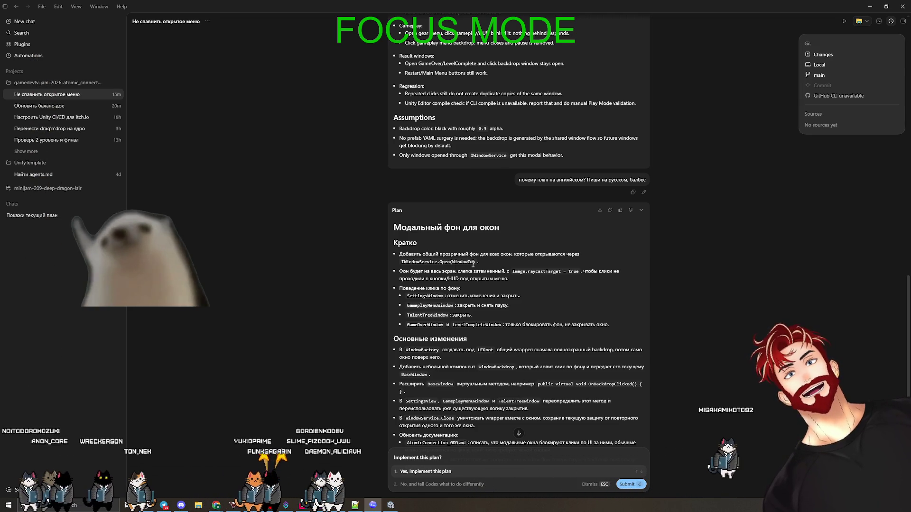
double_click(476, 263)
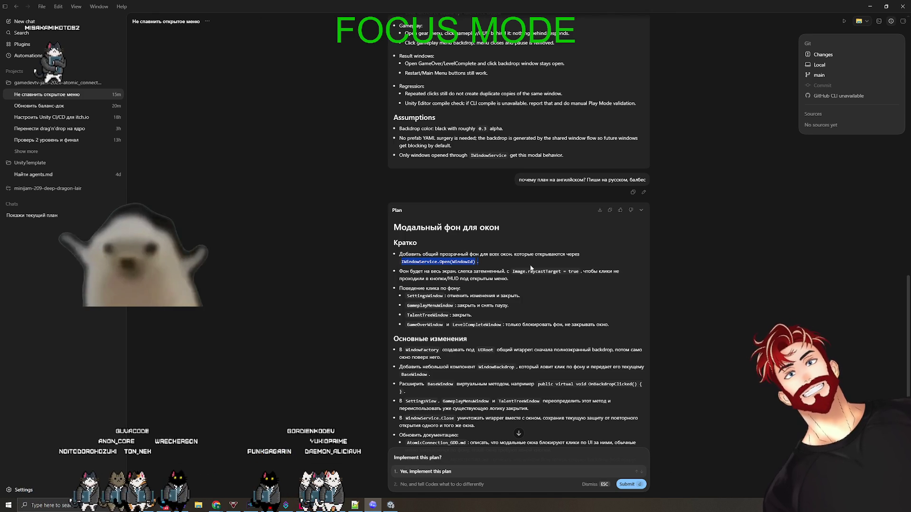
scroll(497, 260, "down", 1)
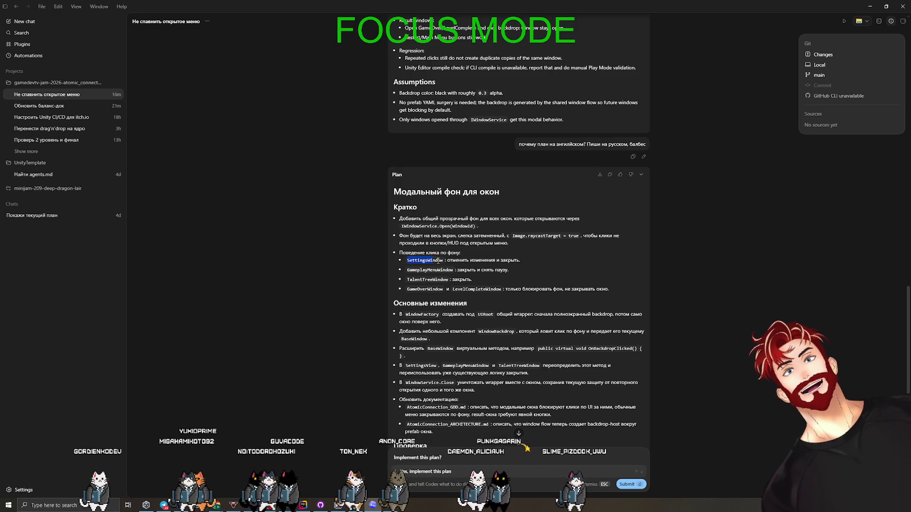
left_click_drag(406, 260, 525, 260)
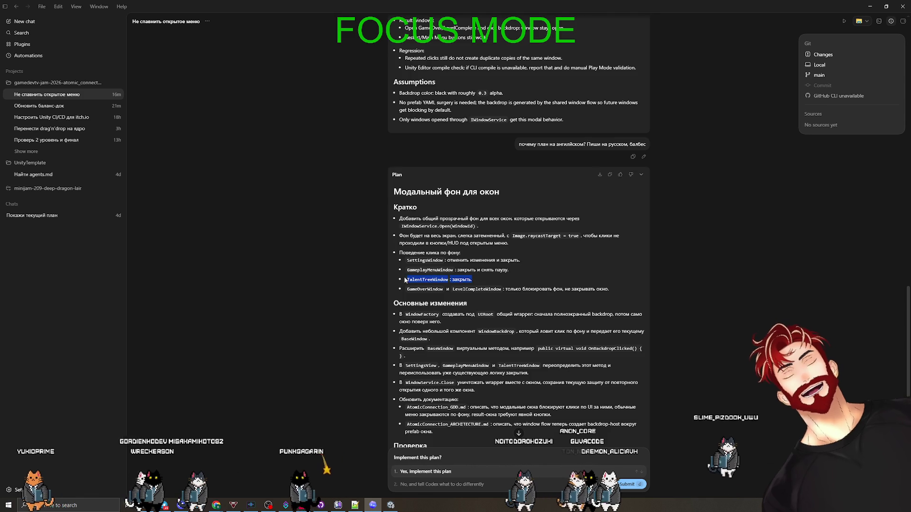
Step: Reject the plan, noting TalentTreeWindow must not close on backdrop clicks, only by its button
left_click(444, 484)
type("TalentTreeWindow: закр")
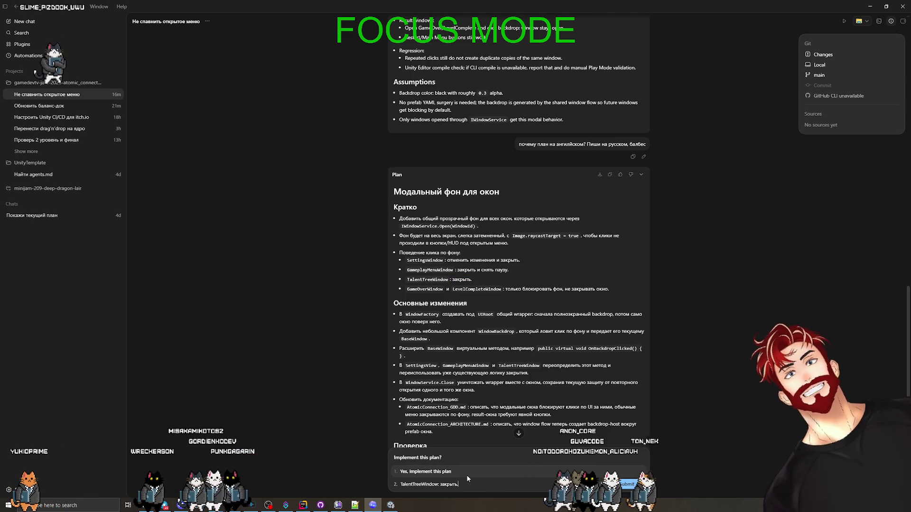
type("ыть - н")
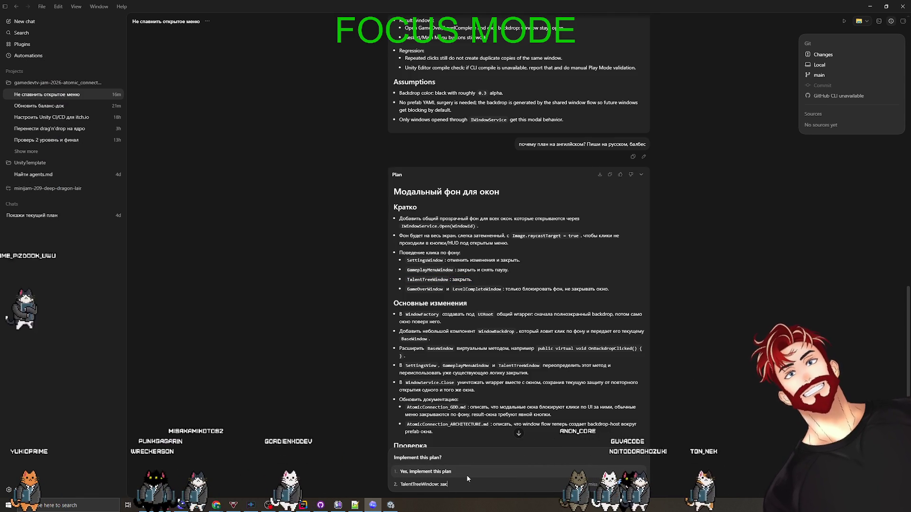
type("е над")
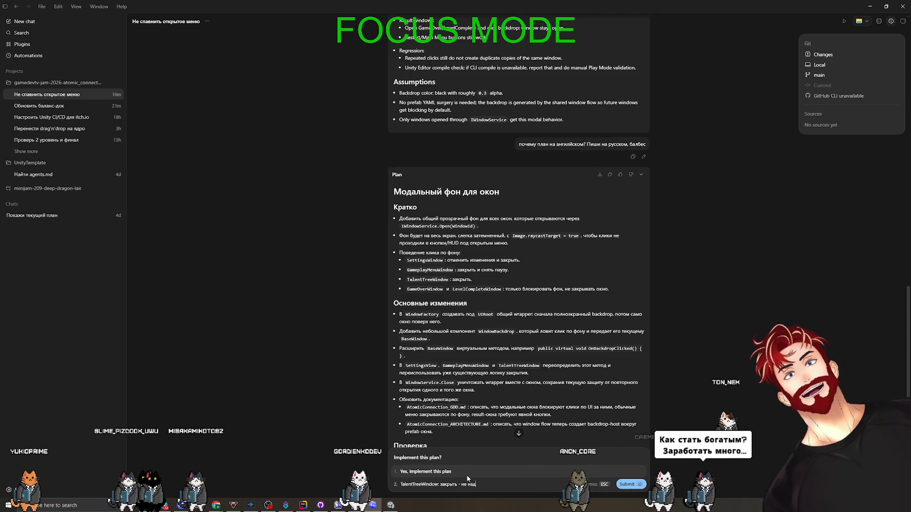
type("о, потому что там мо")
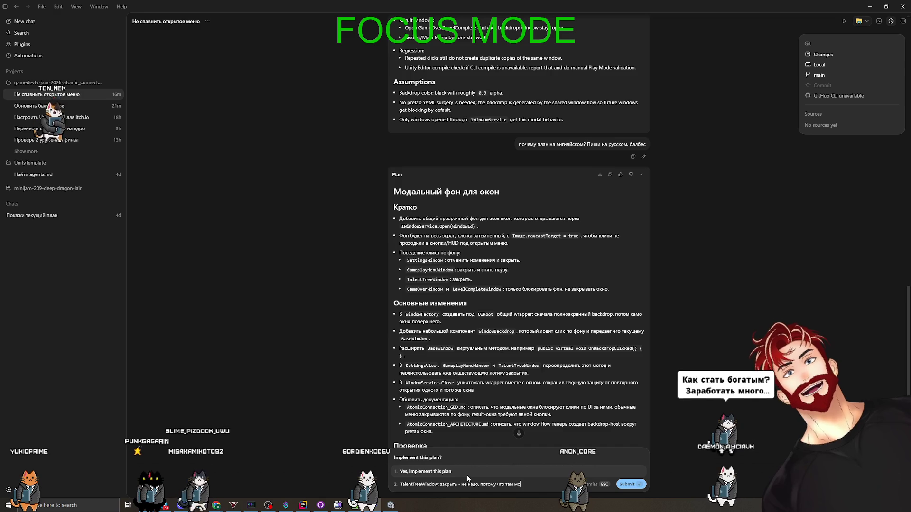
type("гут быть клики, ")
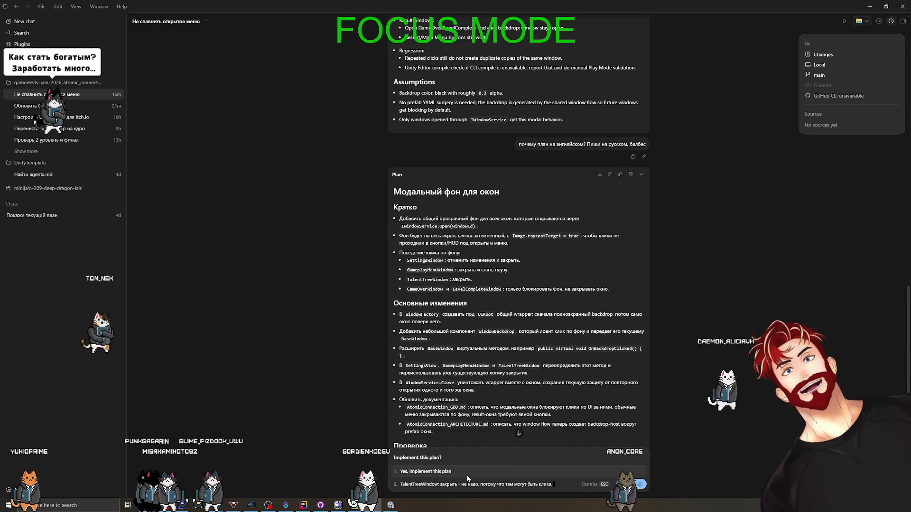
type("там пускай закрывается по кнопке тольк")
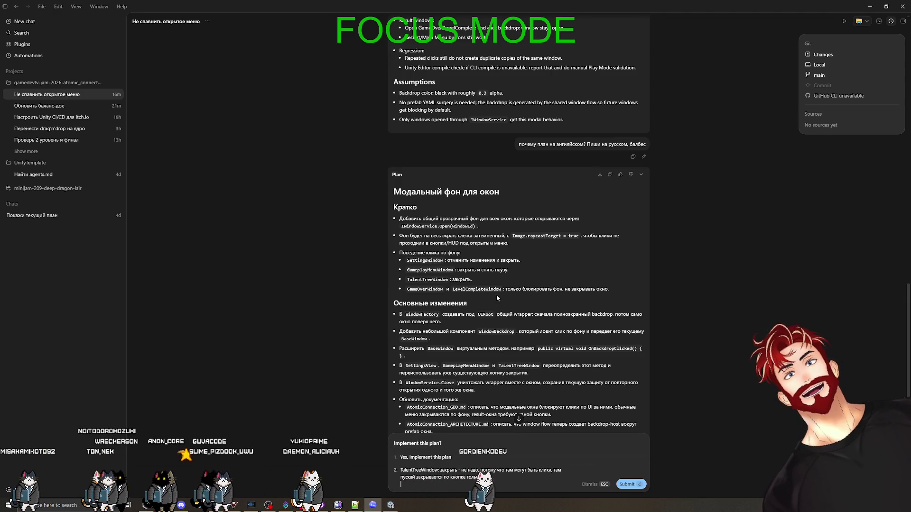
scroll(445, 318, "down", 1)
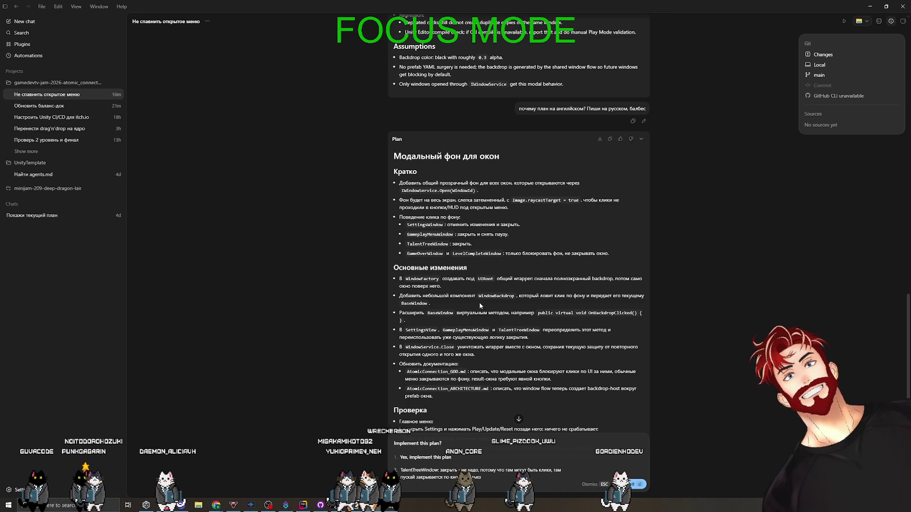
scroll(479, 304, "down", 1)
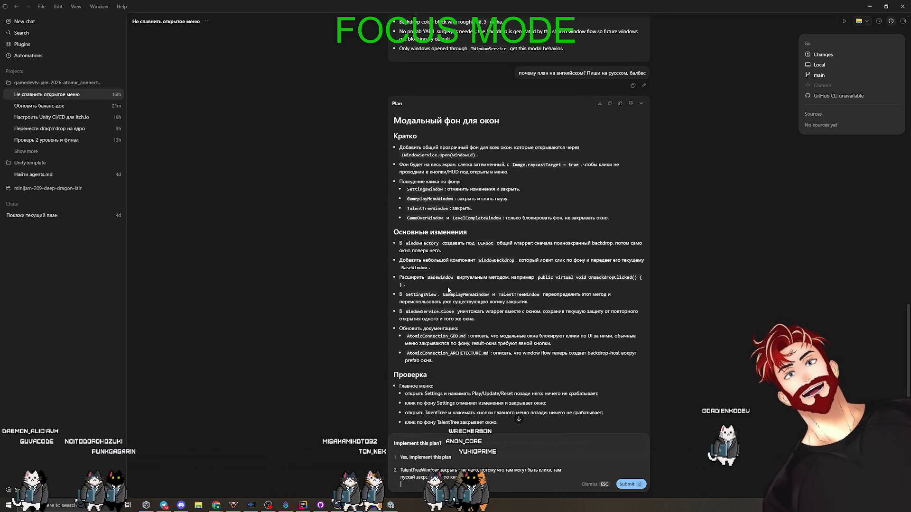
scroll(471, 289, "down", 3)
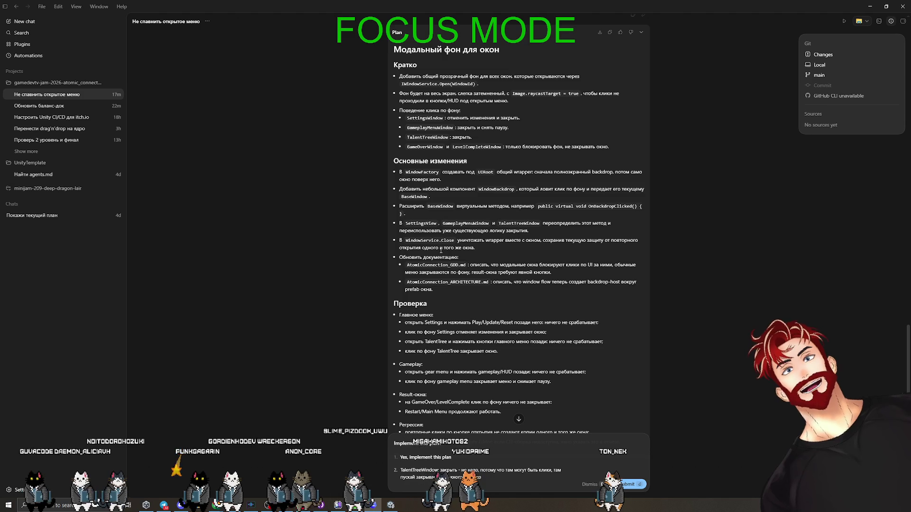
key("shift+Return")
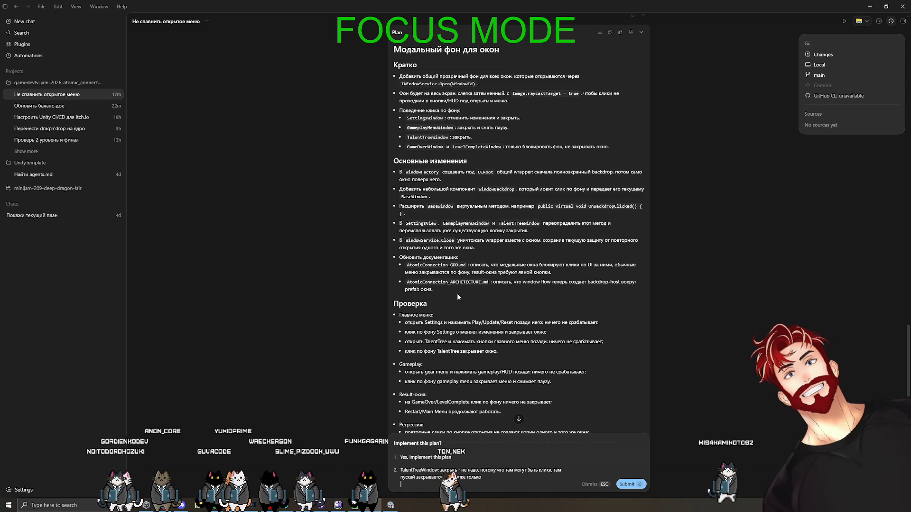
scroll(459, 293, "down", 3)
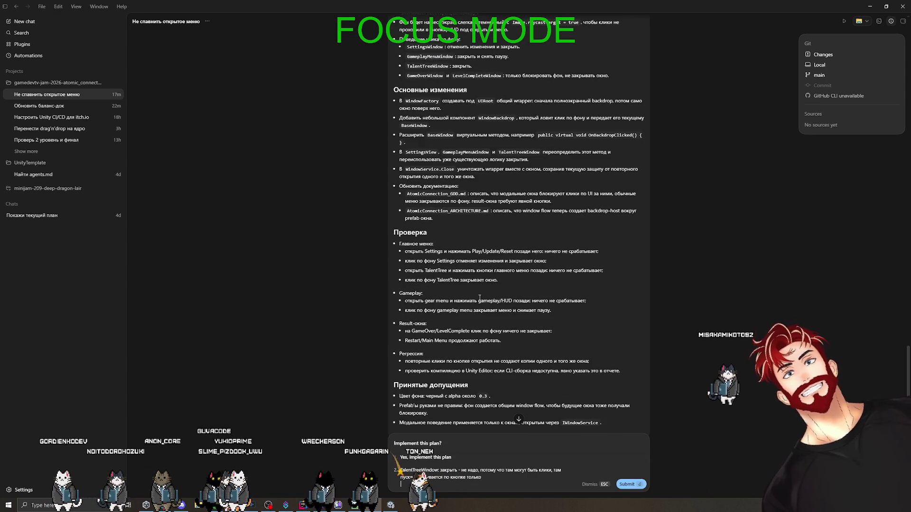
scroll(479, 298, "down", 1)
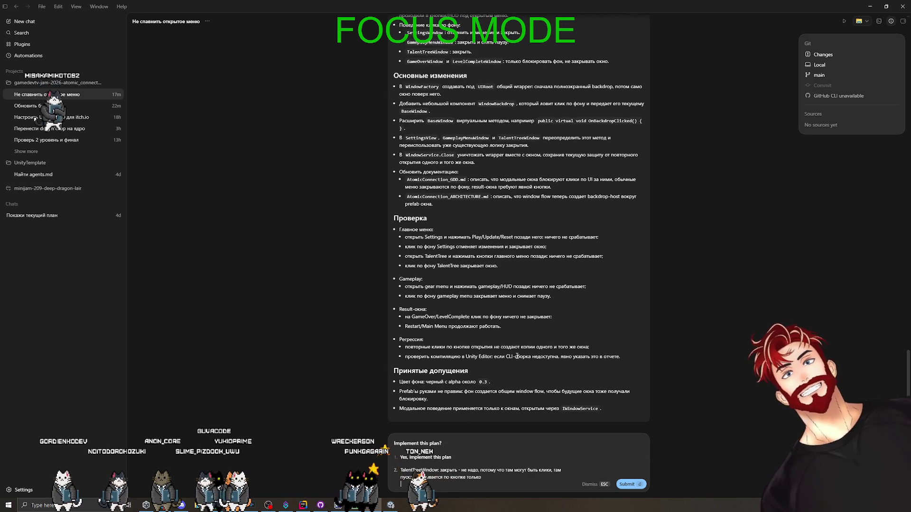
left_click(627, 484)
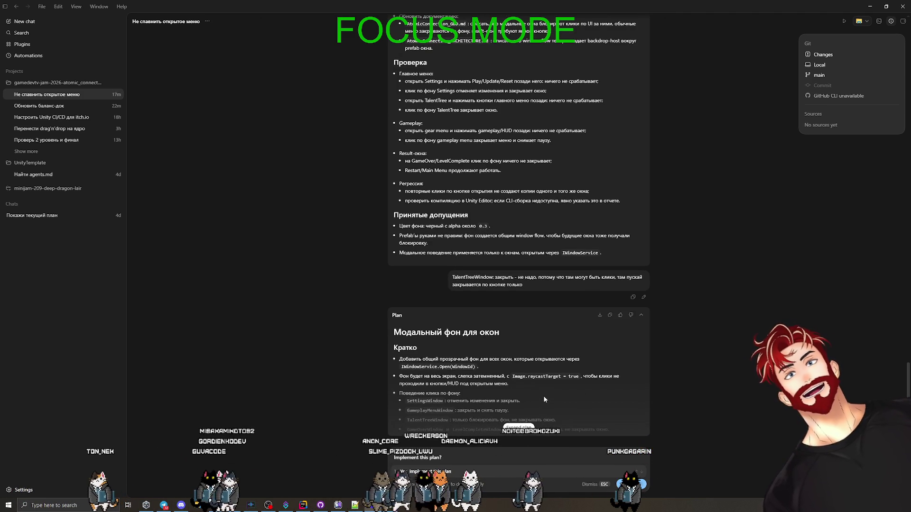
Step: Expand the revised Russian plan and approve it for implementation
left_click(519, 427)
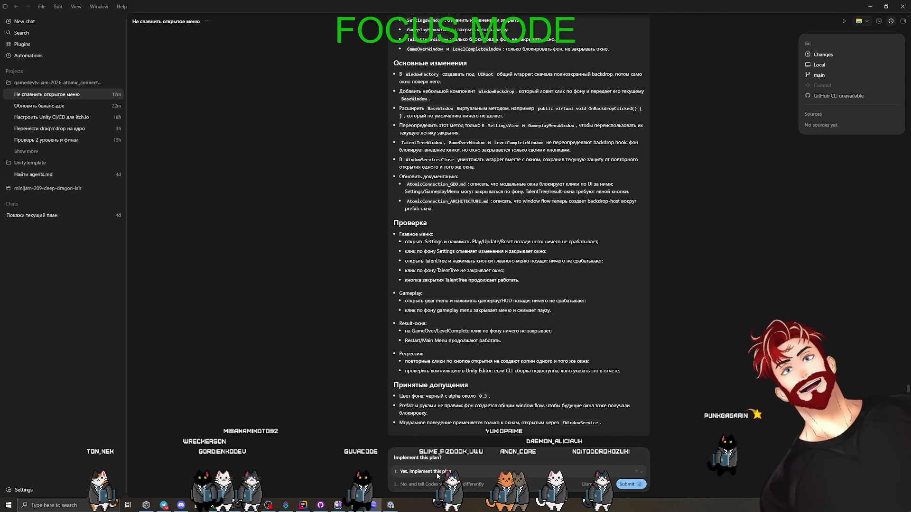
left_click(626, 484)
Step: Review the plan as Codex starts implementing, then bring the Notepad++ notes forward
scroll(536, 372, "up", 5)
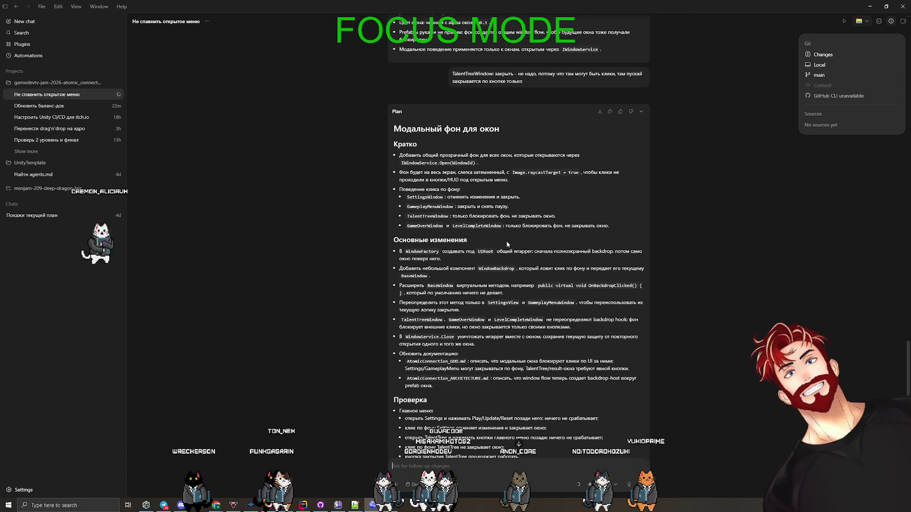
scroll(506, 241, "down", 5)
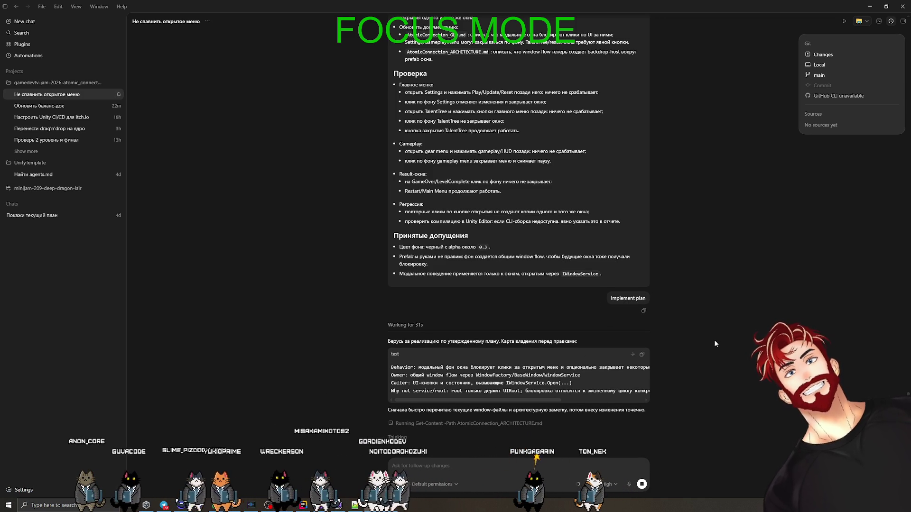
left_click(356, 506)
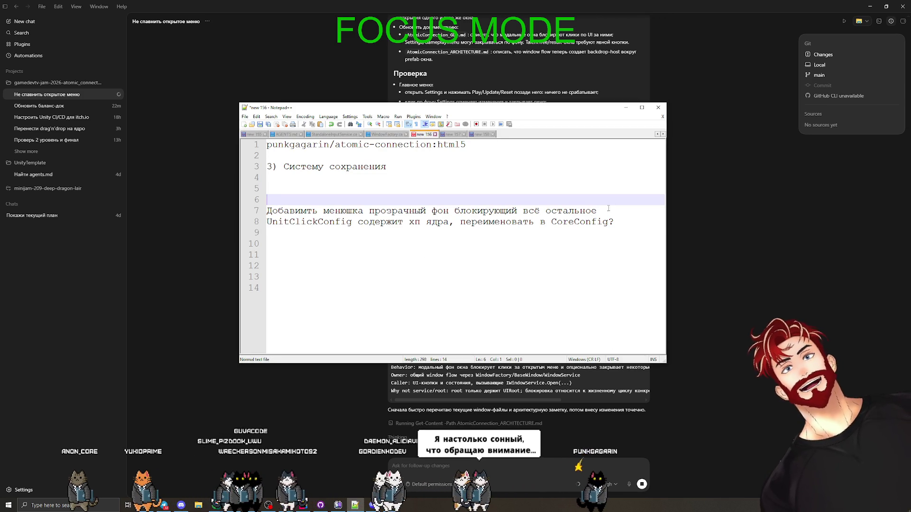
Step: Check the UnitClickConfig rename note on line 8, then switch to the Unity editor
left_click(306, 222)
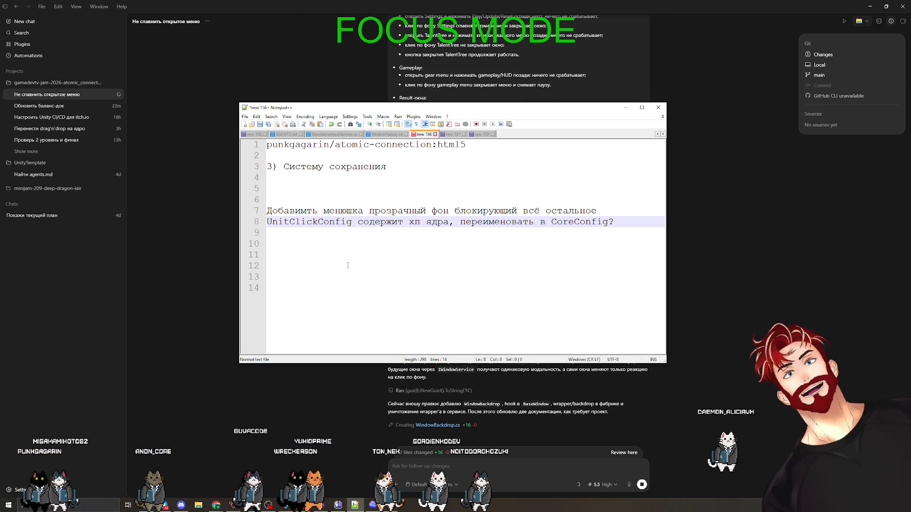
left_click(395, 507)
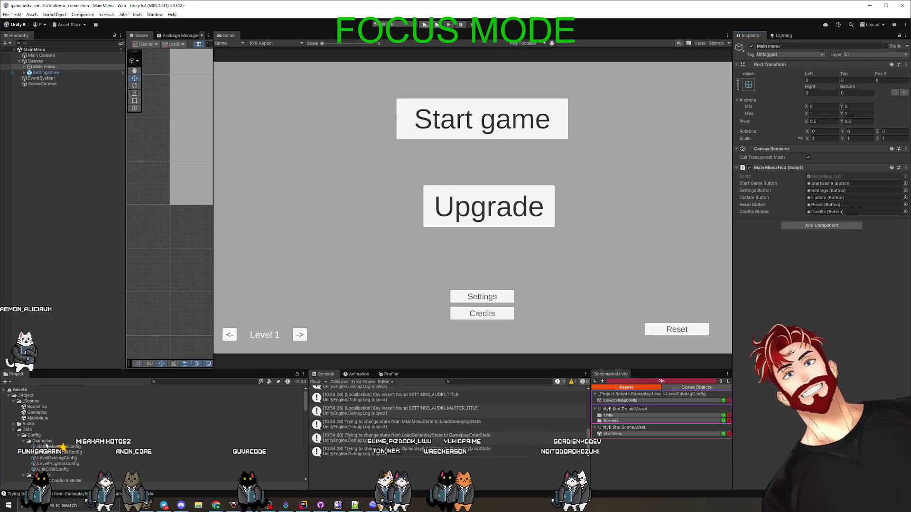
Step: Inspect the UnitClickConfig asset in Assets/Data/Config/Gameplay, then return to Codex
scroll(43, 443, "down", 2)
left_click(69, 426)
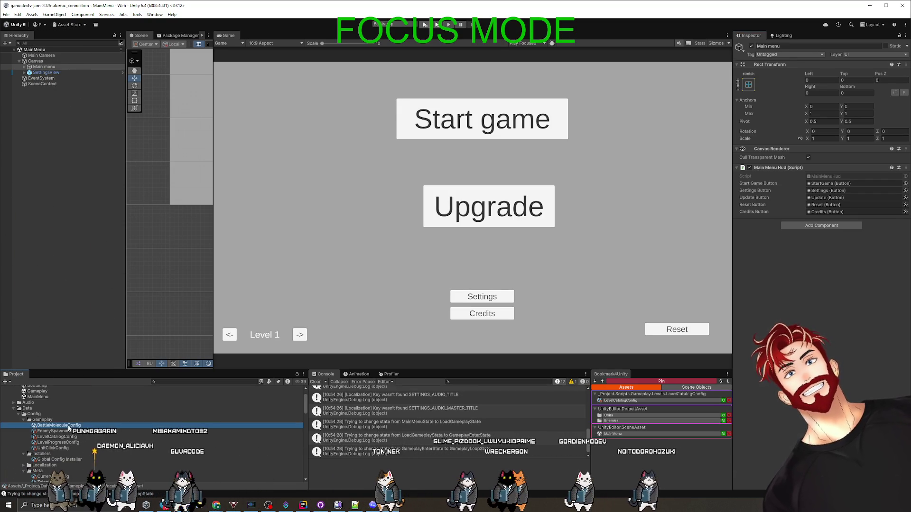
left_click(70, 431)
left_click(71, 437)
left_click(72, 442)
left_click(73, 448)
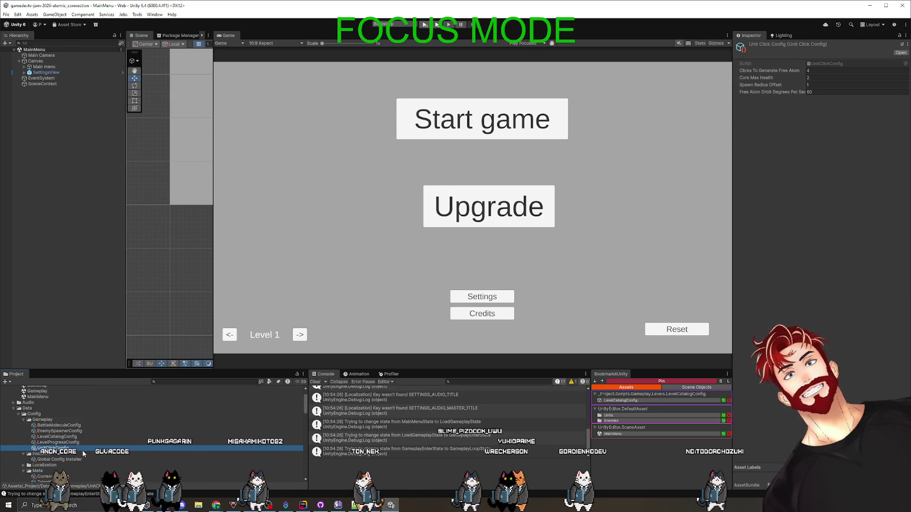
scroll(66, 454, "down", 2)
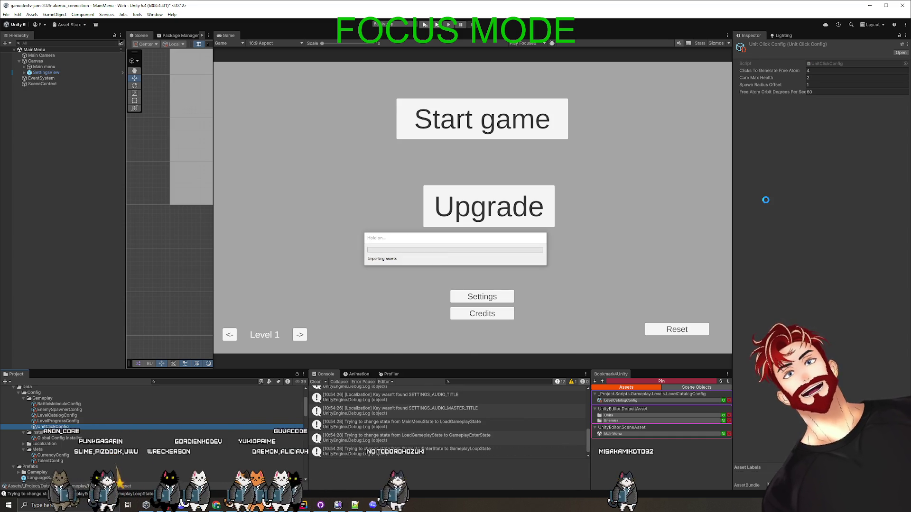
key("alt+Tab")
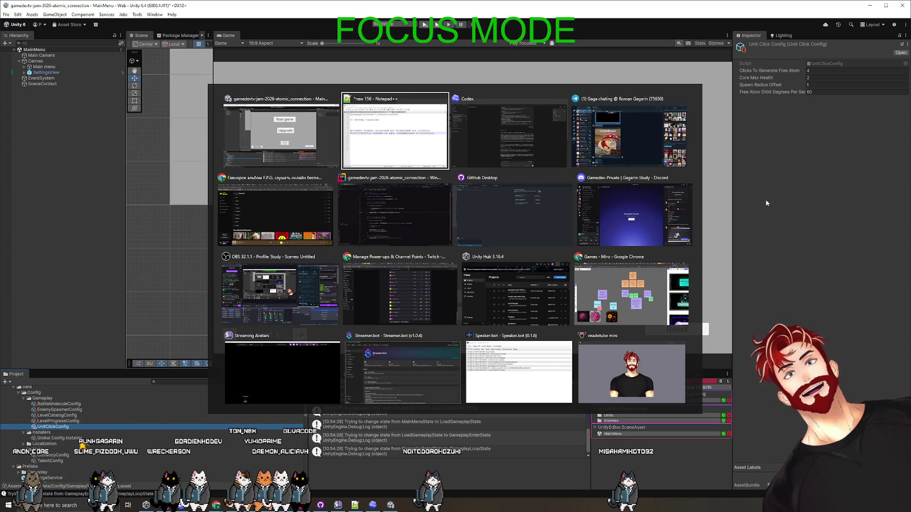
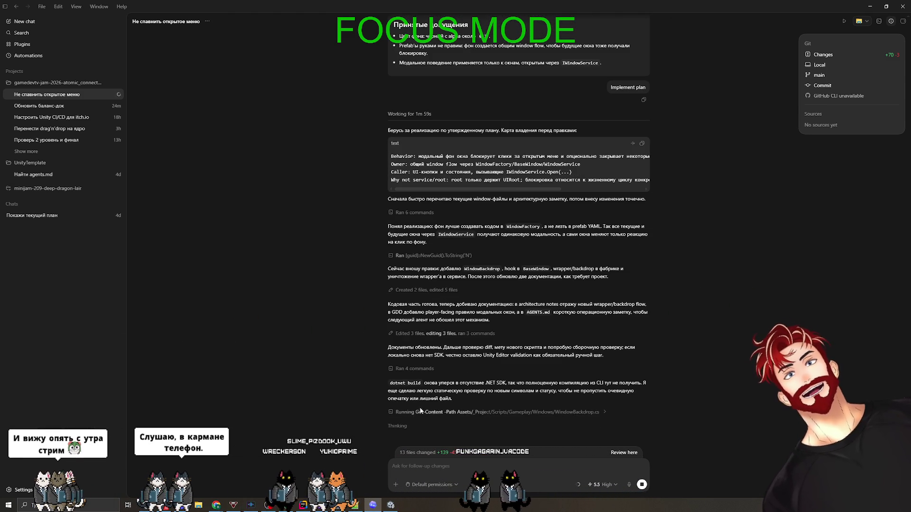
Step: Quote the dotnet build paragraph into a new Codex message and start typing the complaint below it
triple_click(458, 400)
key("ctrl+c")
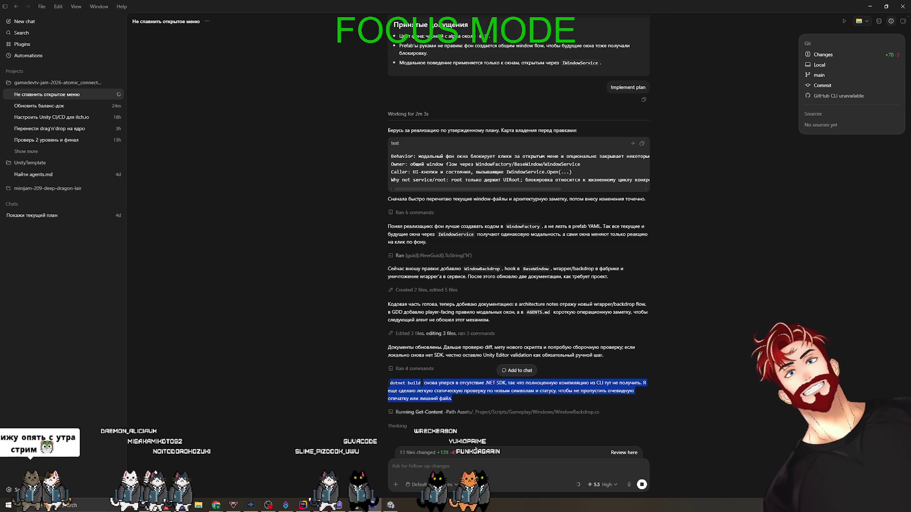
left_click(476, 466)
key("ctrl+v")
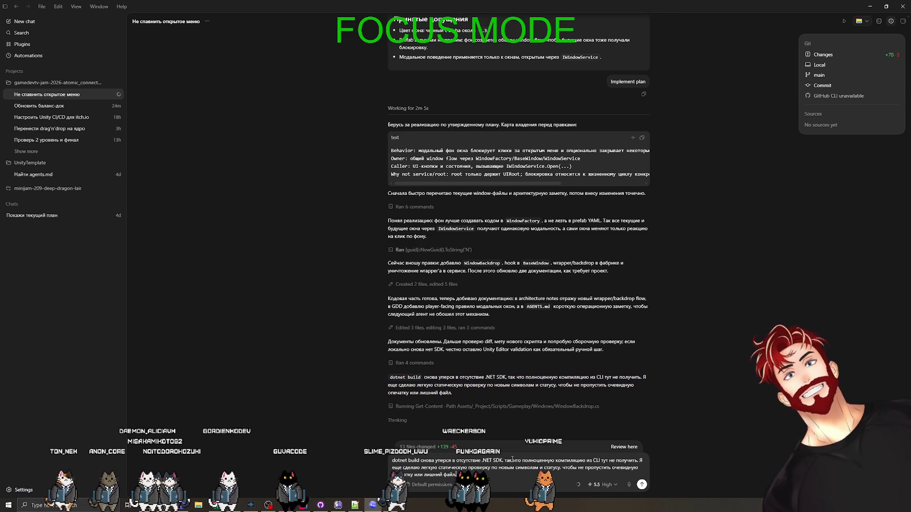
key("shift+Return")
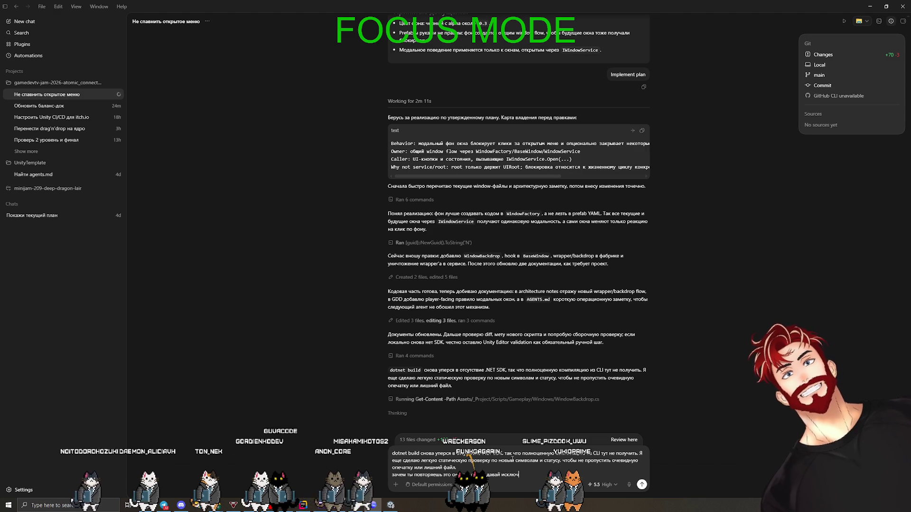
key("BackSpace")
type("то из workflow")
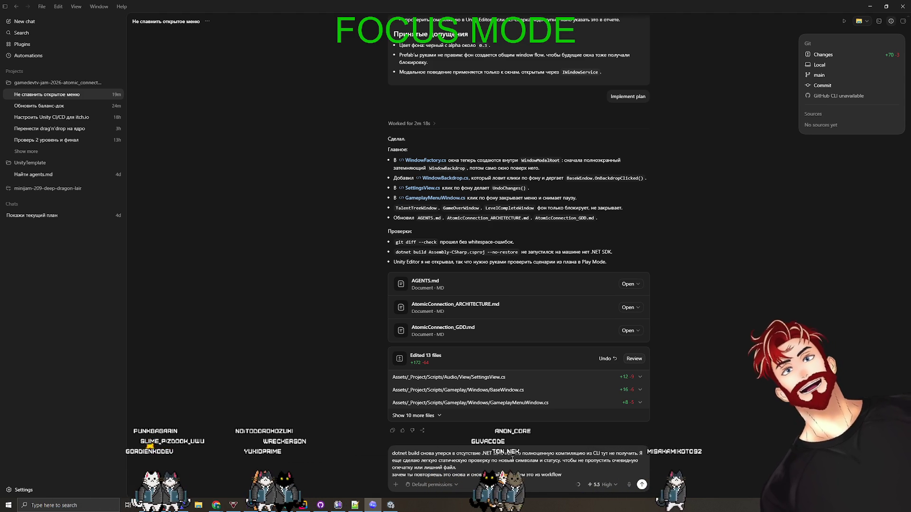
Step: Send the stop-running-dotnet-build request and, once Codex agrees, switch back to Unity
key("Return")
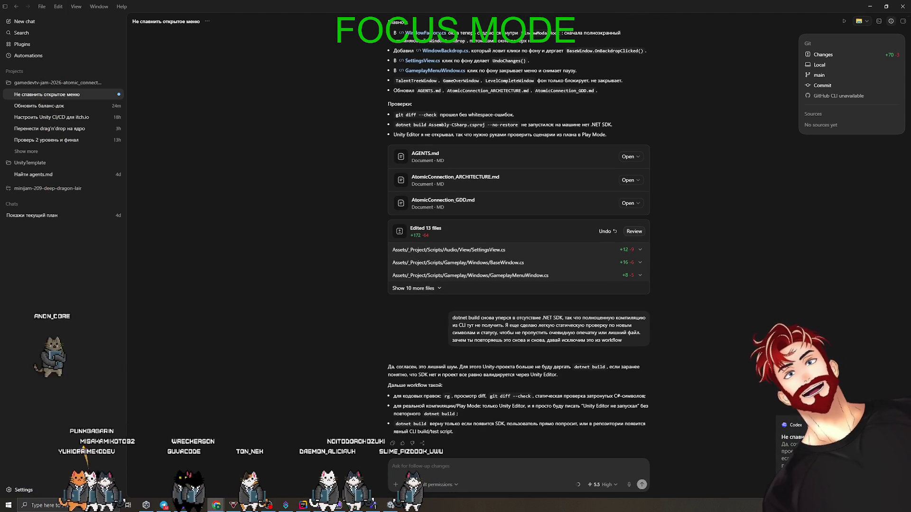
left_click(719, 268)
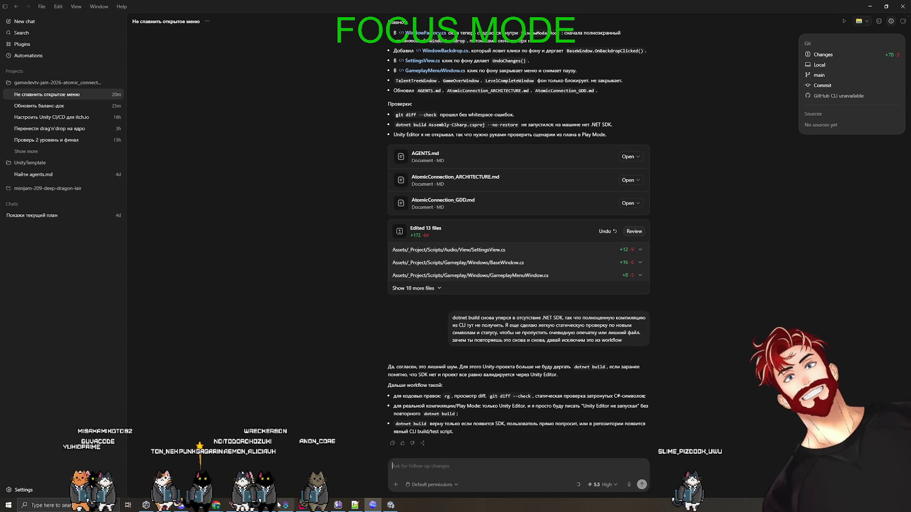
left_click(389, 506)
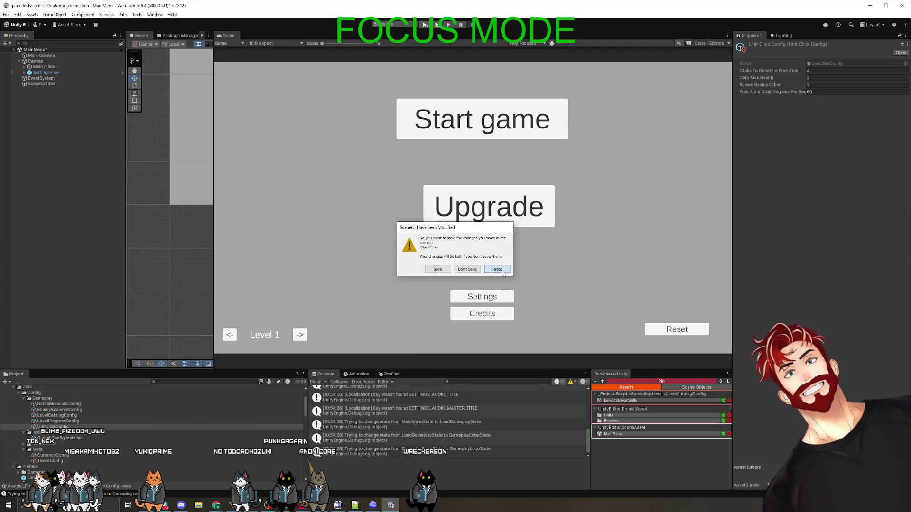
Step: Discard the MainMenu save prompt, enter Play mode, and open the upgrade tree screen
key("Escape")
left_click(52, 133)
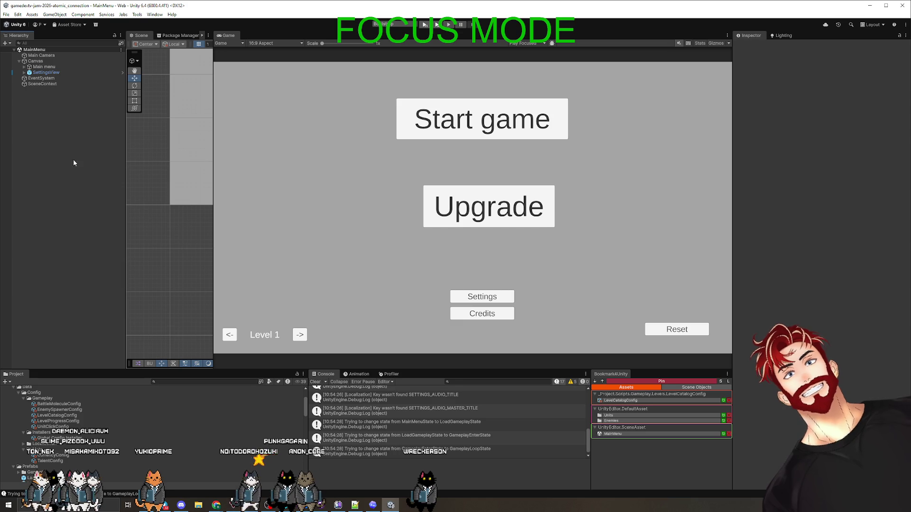
left_click(429, 26)
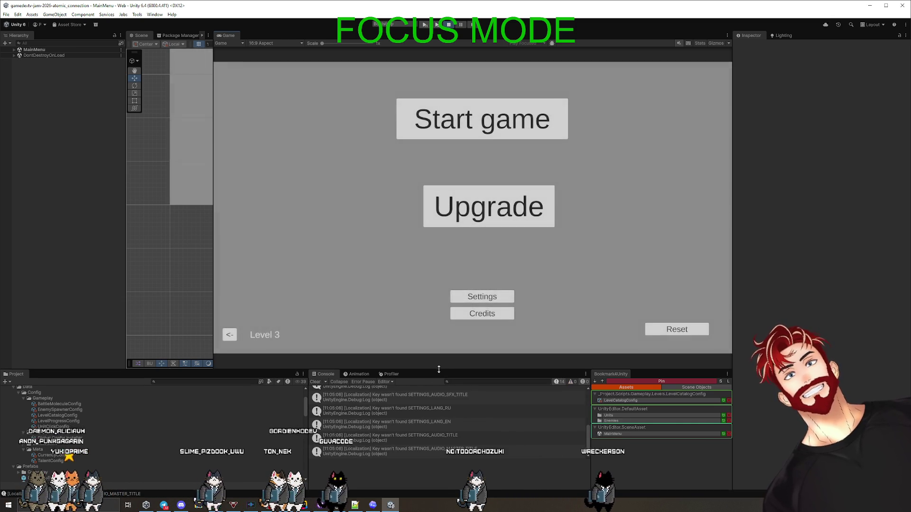
key("alt+Tab")
key("alt+Tab")
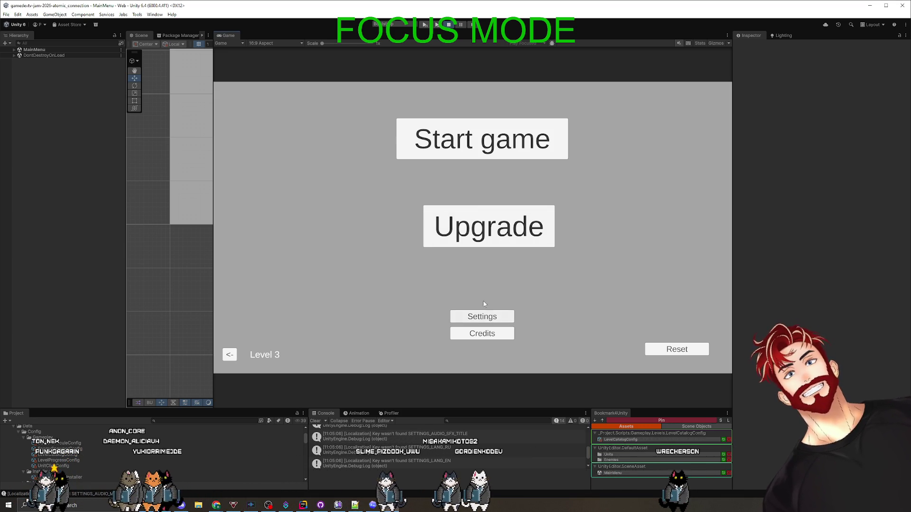
left_click(486, 234)
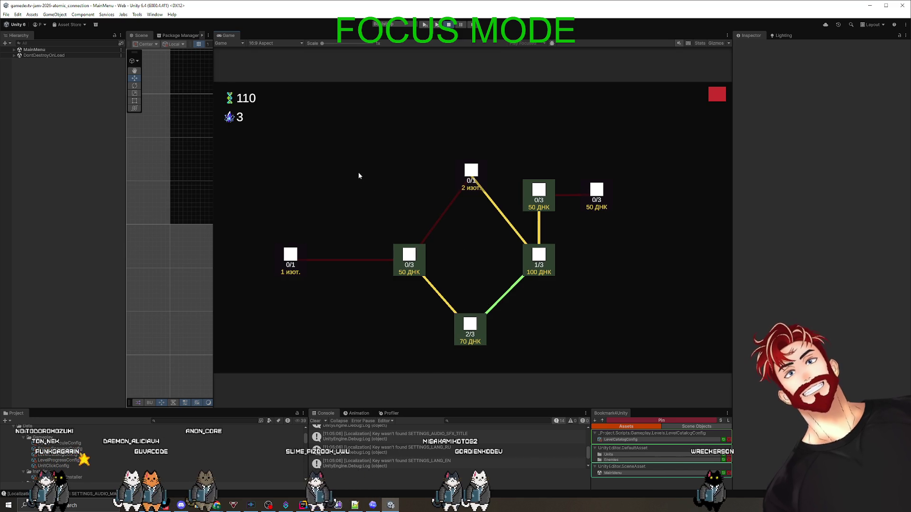
Step: Leave the upgrade tree, reset progress to Level 1, and start the game
left_click_drag(358, 309, 199, 266)
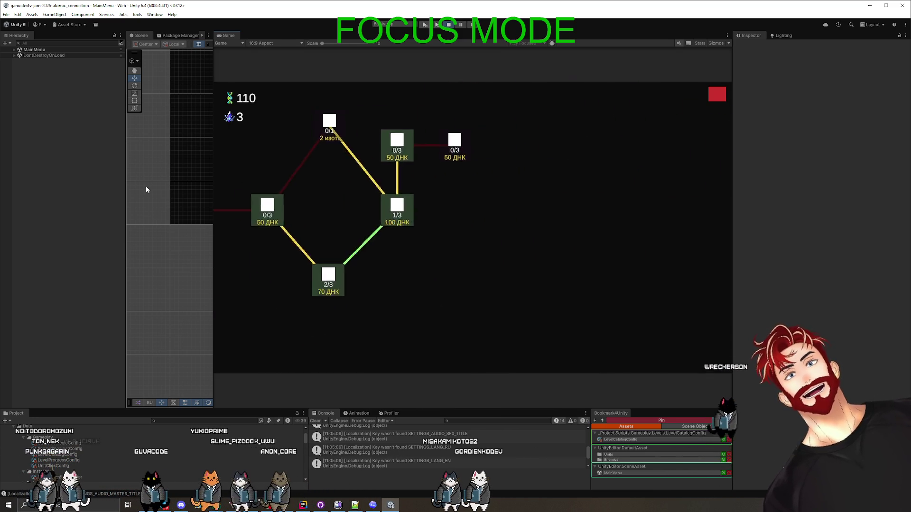
left_click(717, 94)
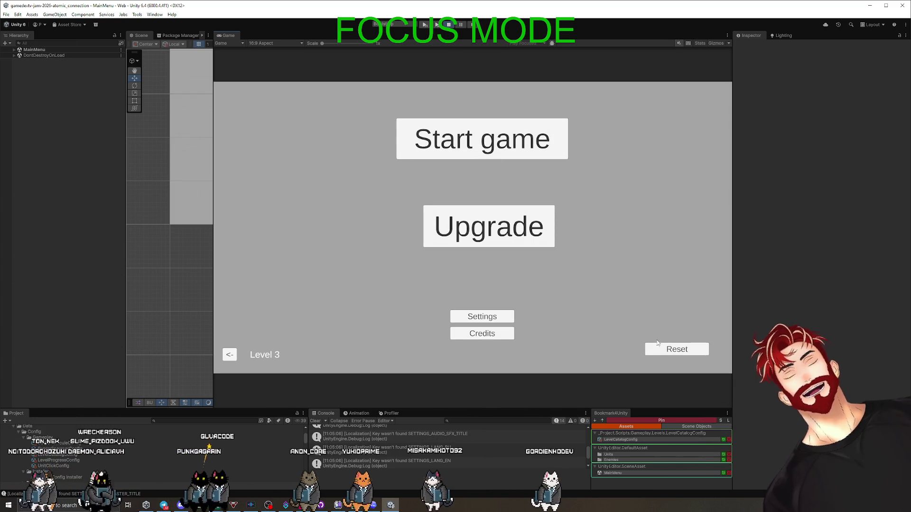
left_click(674, 350)
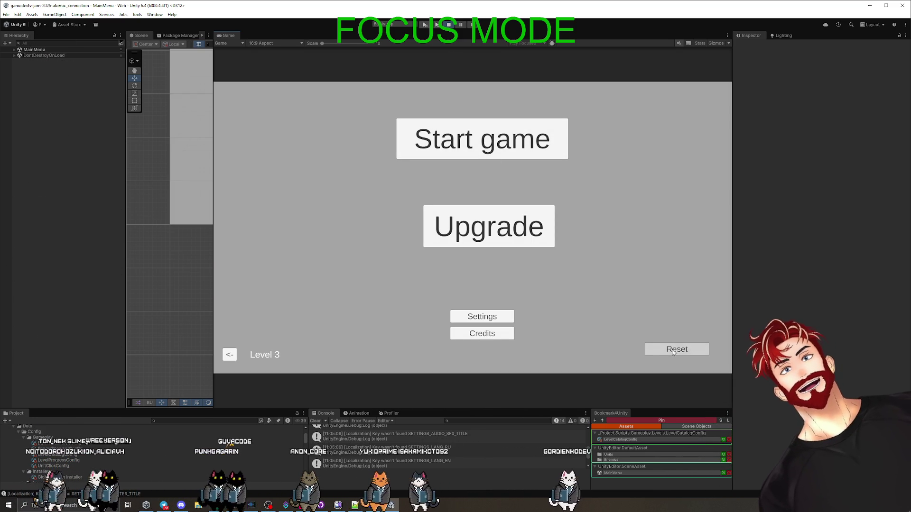
left_click(478, 152)
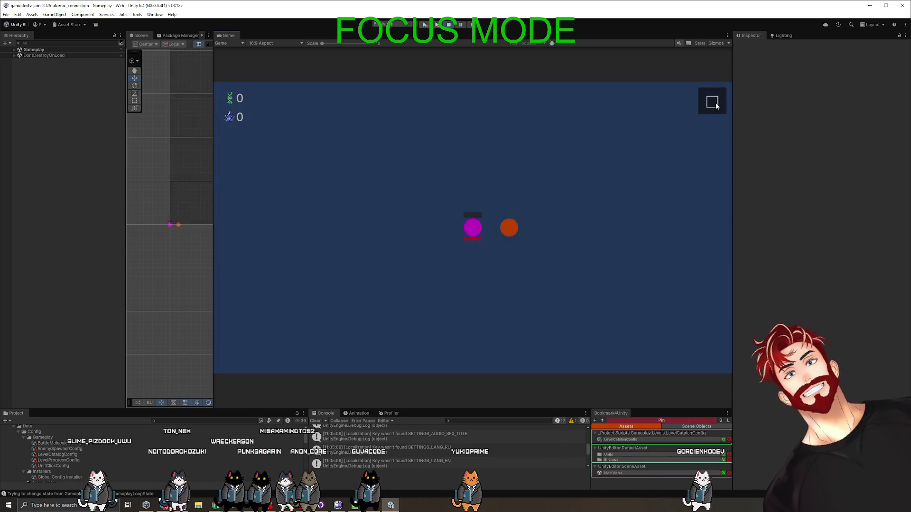
Step: Repeatedly open the pause menu and dismiss it with Escape or a backdrop click
left_click(717, 105)
key("Escape")
key("Escape")
key("Escape")
left_click(701, 109)
key("Escape")
left_click(710, 108)
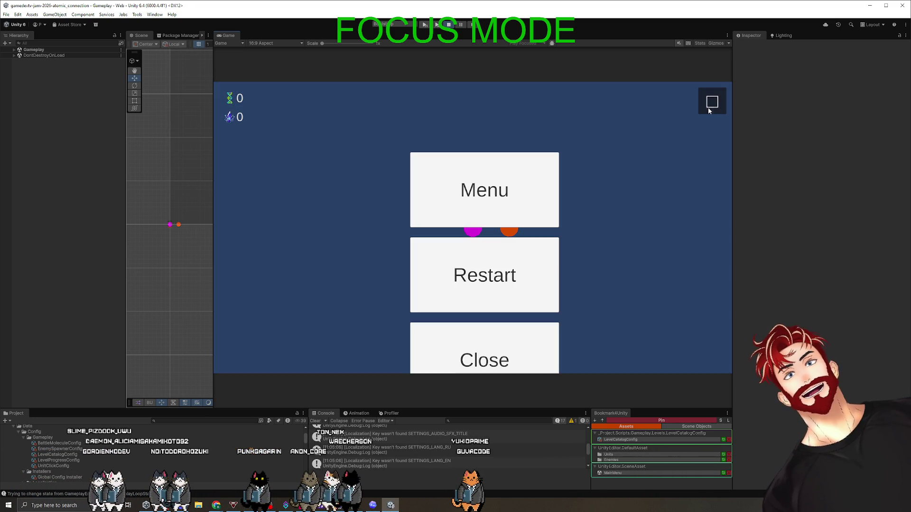
key("Escape")
left_click(702, 112)
key("Escape")
left_click(704, 113)
left_click(514, 363)
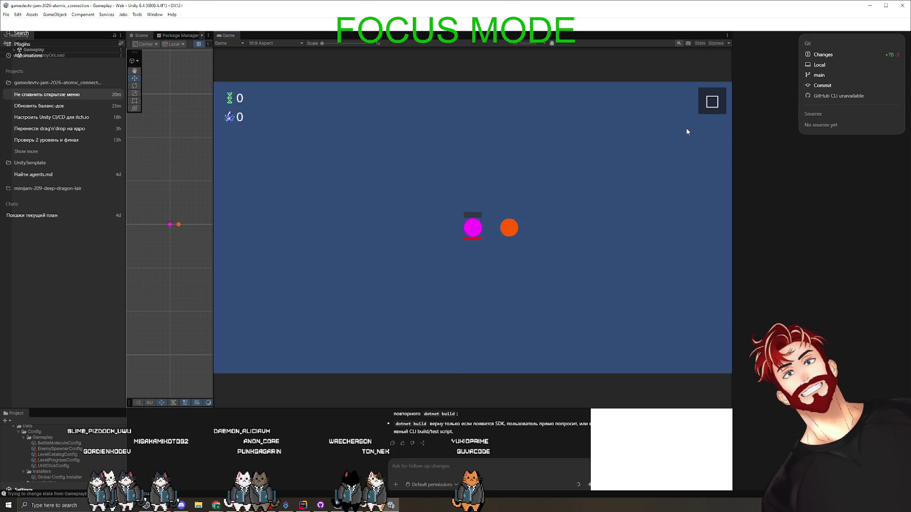
left_click(708, 111)
key("Escape")
left_click(709, 108)
key("Escape")
left_click(709, 107)
key("Escape")
left_click(709, 108)
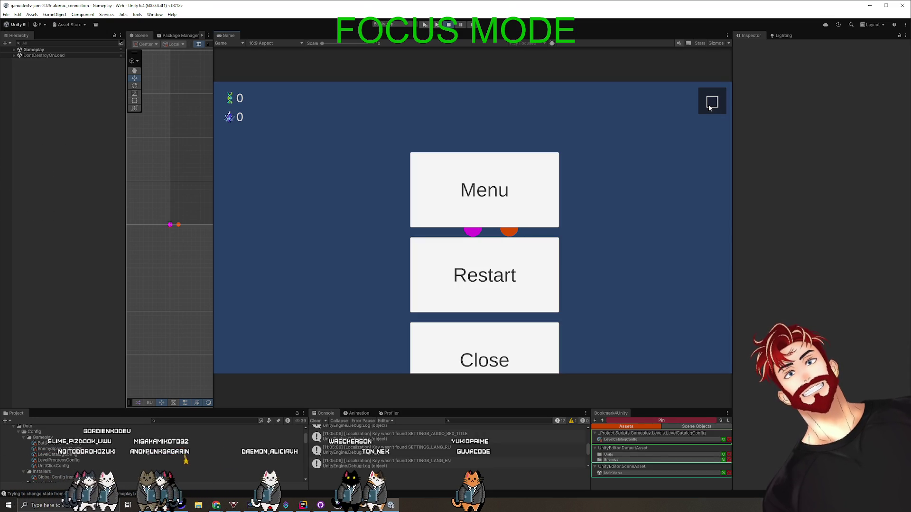
key("Escape")
left_click(710, 107)
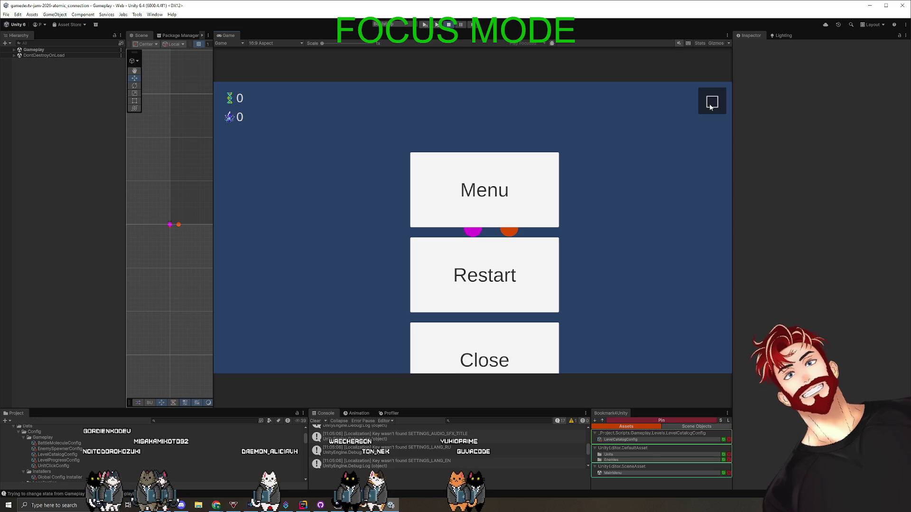
key("Escape")
left_click(710, 106)
Step: Restart the level from the pause menu, resume play, then stop Play mode
left_click(497, 284)
left_click(717, 108)
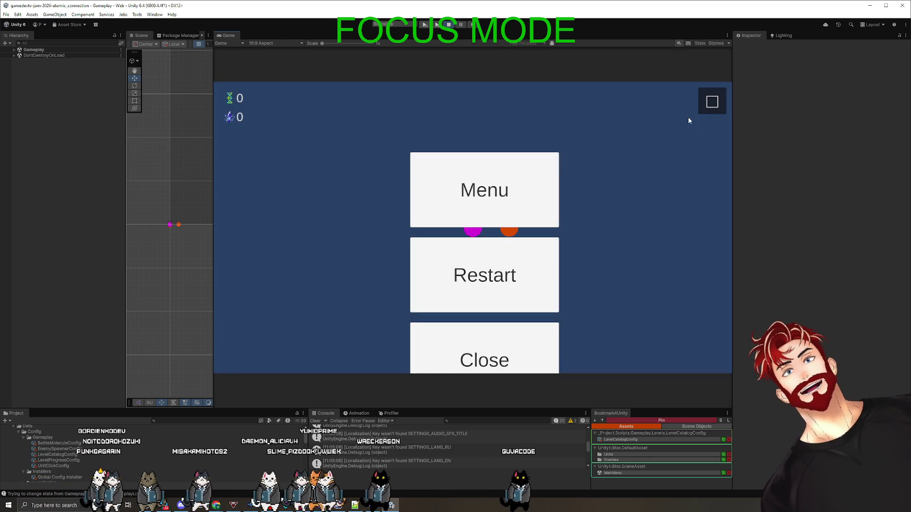
key("Escape")
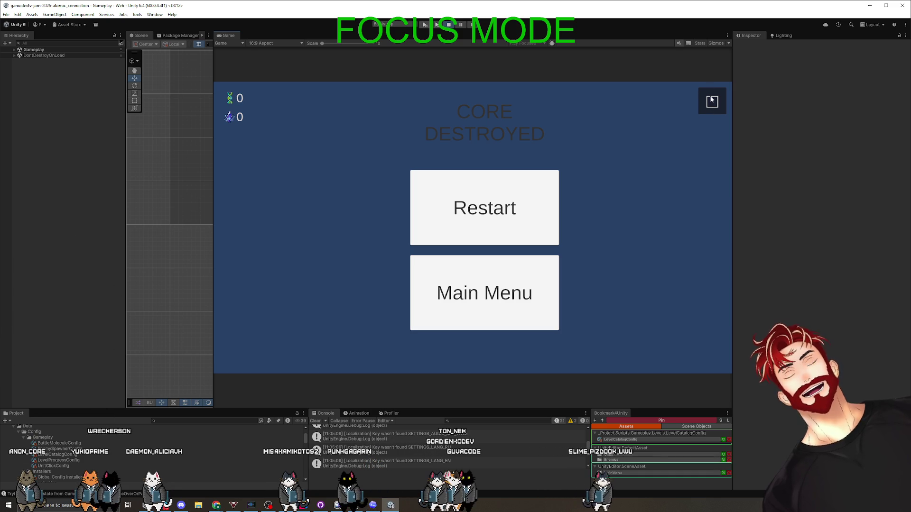
left_click(449, 25)
Step: Expand all 13 edited files in Codex and show the BaseWindow.cs diff
key("alt+Tab")
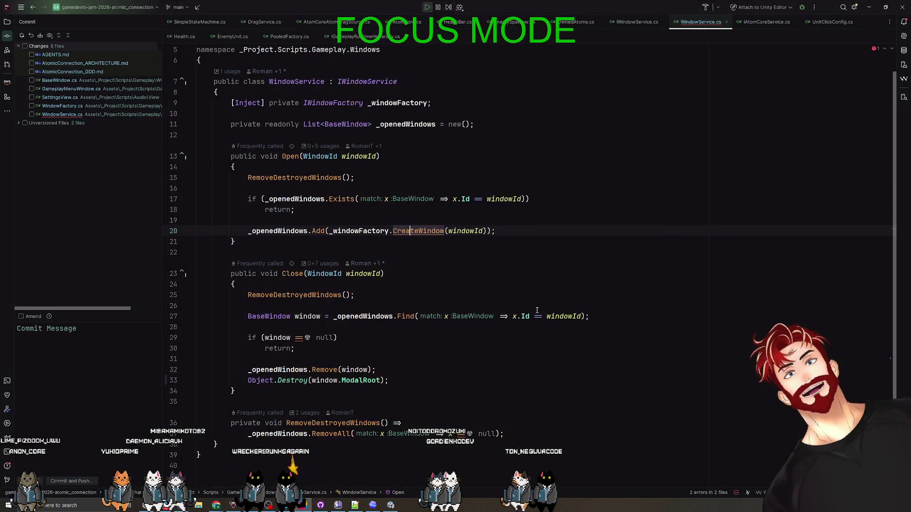
scroll(516, 276, "up", 1)
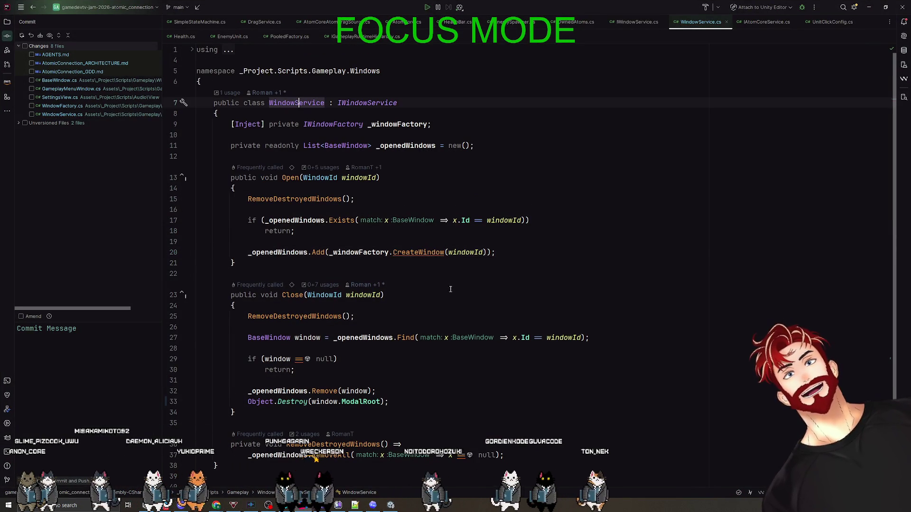
scroll(464, 305, "down", 3)
scroll(464, 304, "up", 2)
key("alt+Tab")
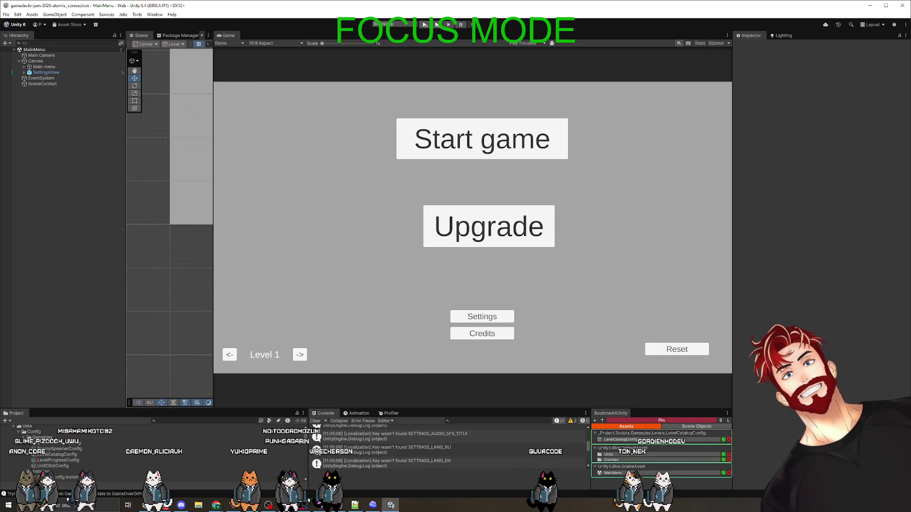
left_click(373, 505)
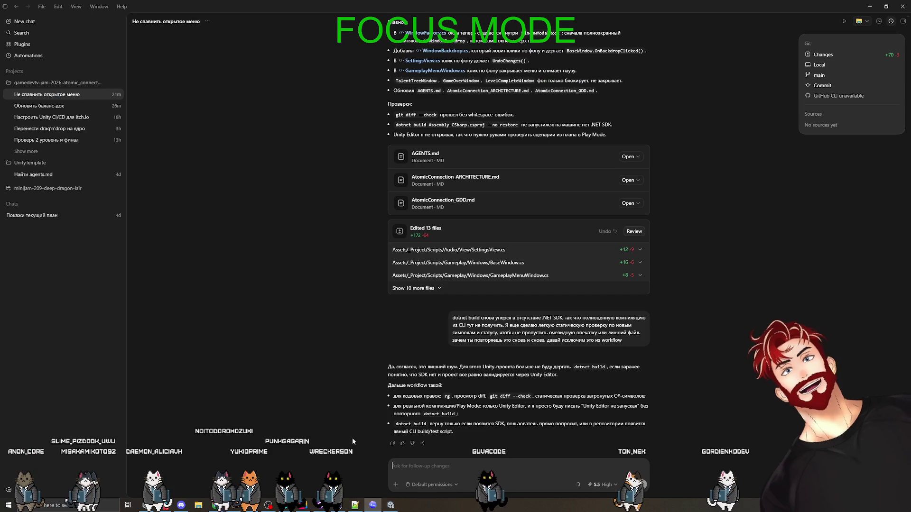
left_click(437, 288)
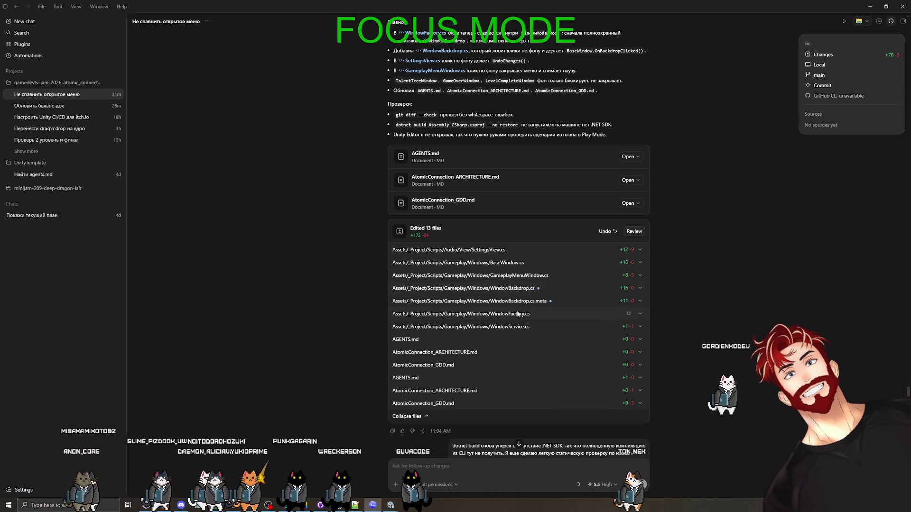
left_click(525, 264)
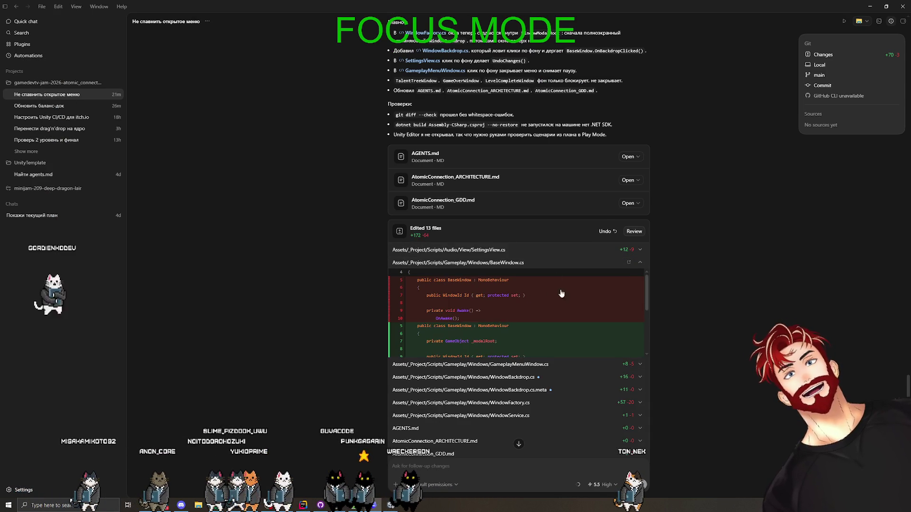
Step: In Rider, search everywhere for 'base'
key("alt+Tab")
key("Tab")
key("shift")
key("shift")
type("b")
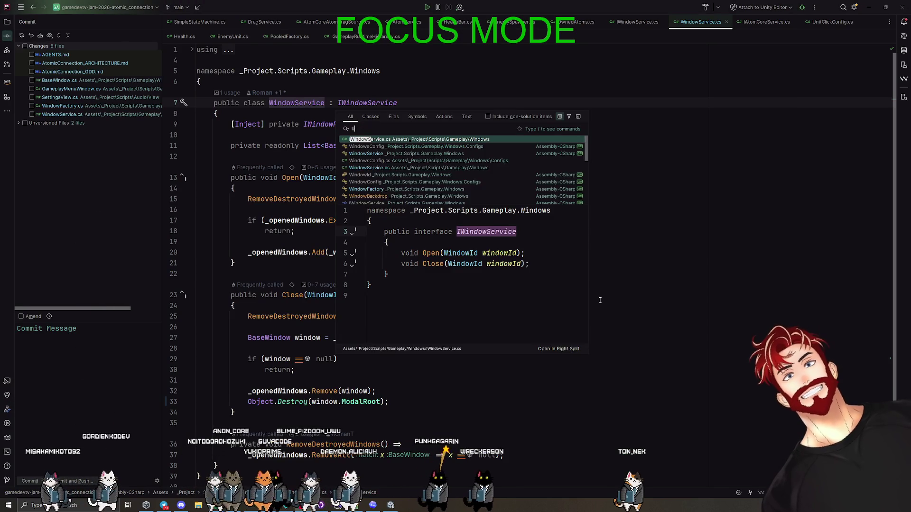
Step: Open BaseWindow.cs via search and inspect the ModalRoot property and _modalRoot usages
key("BackSpace")
type("BaseWindow")
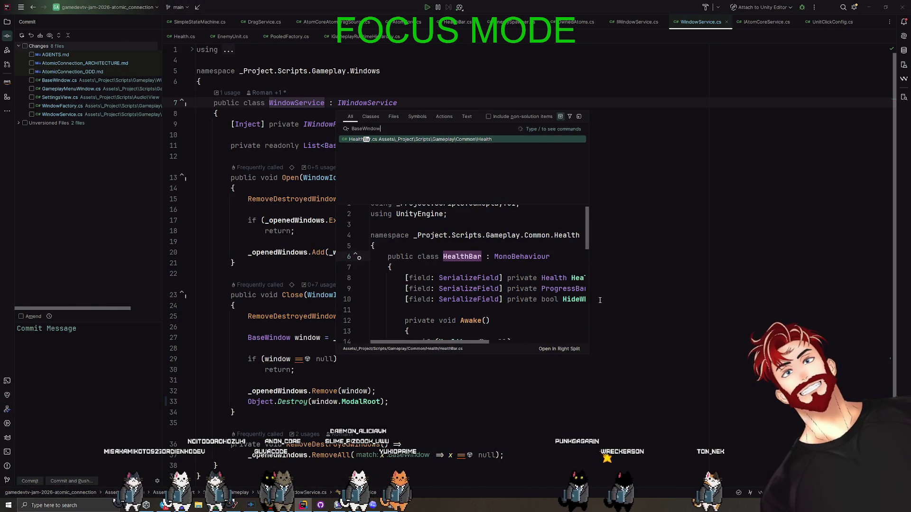
key("Return")
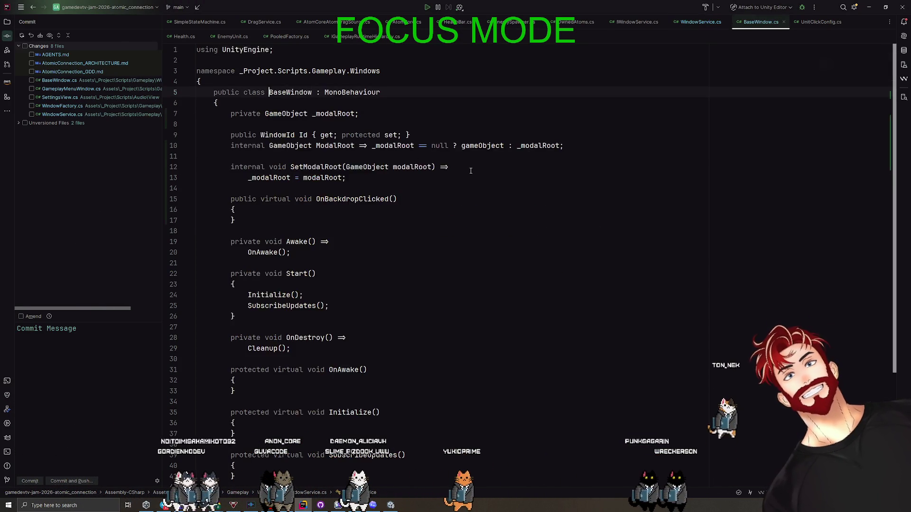
left_click(342, 166)
left_click(386, 167)
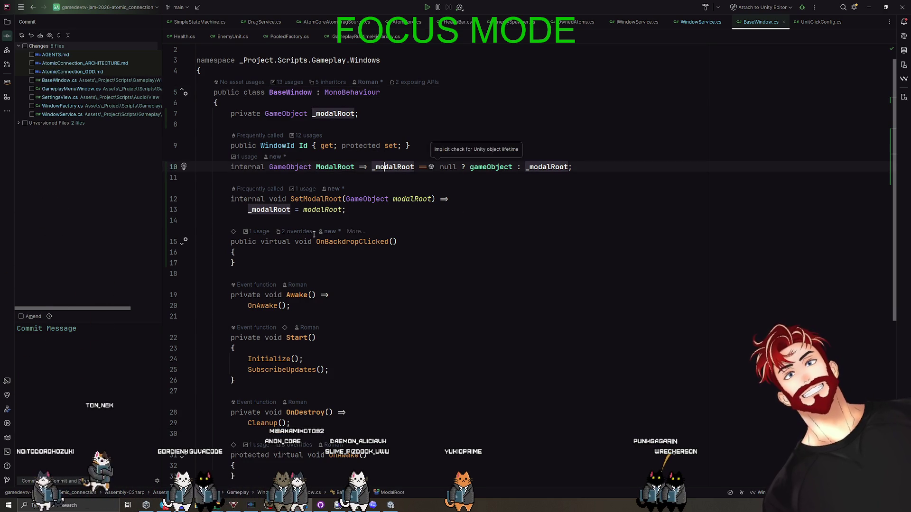
scroll(329, 237, "down", 10)
scroll(400, 274, "up", 10)
Step: In Codex, collapse the BaseWindow.cs diff and expand the WindowBackdrop.cs diff
key("alt+Tab")
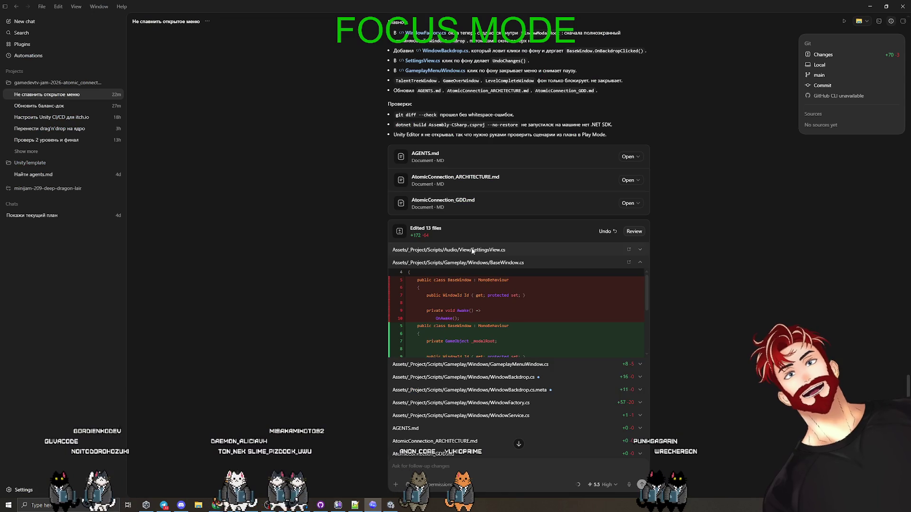
left_click(522, 264)
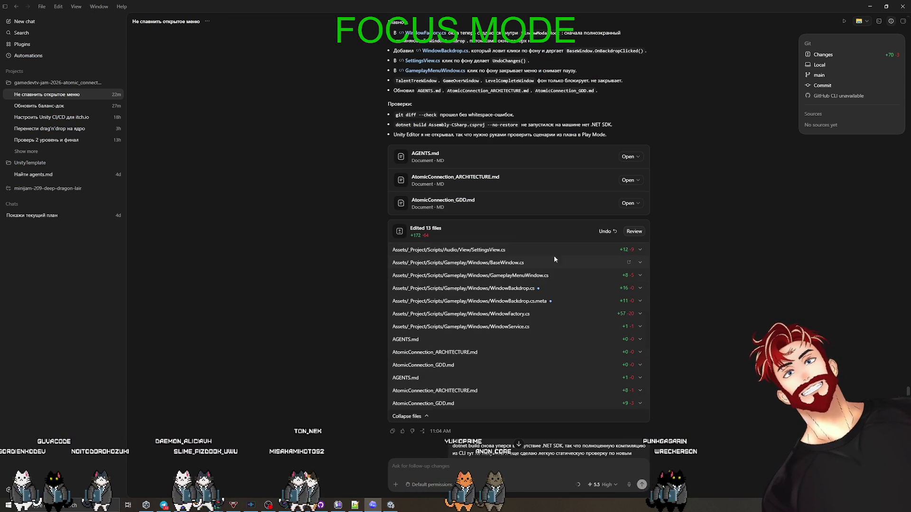
left_click(546, 288)
Step: Preview where _modalRoot is used in BaseWindow.cs, then glance at Codex's task summary
key("alt+Tab")
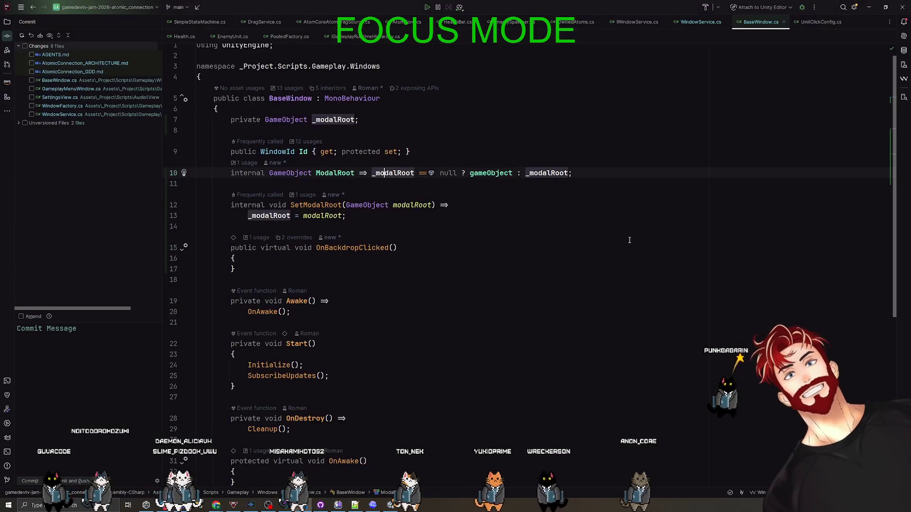
key("ctrl+alt+F7")
key("Escape")
key("alt+Tab")
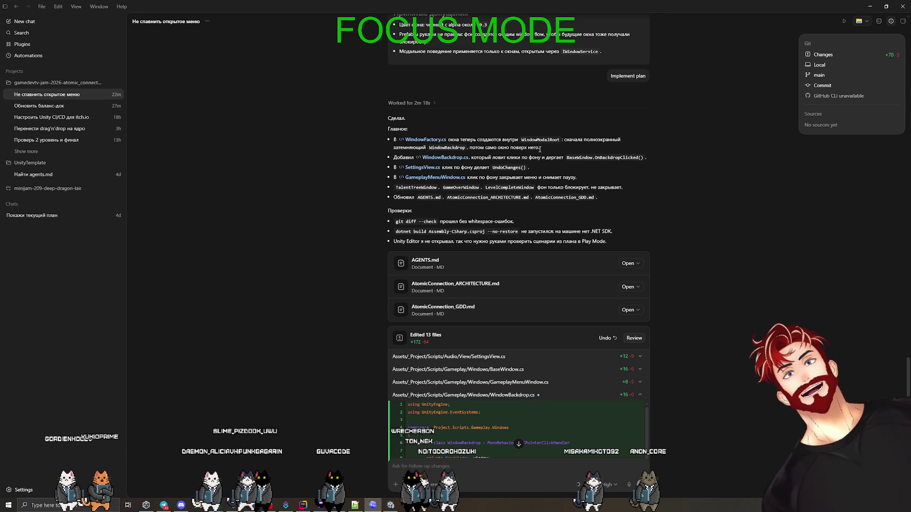
key("alt+Tab")
key("alt+Tab")
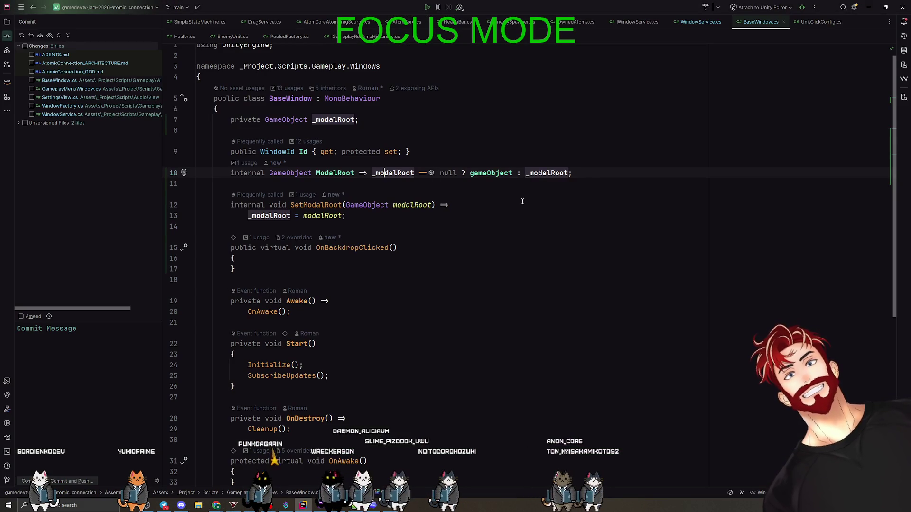
key("shift")
key("shift")
Step: Open WindowFactory.cs and examine the CreateBackdrop call on line 33
type("WindowFa")
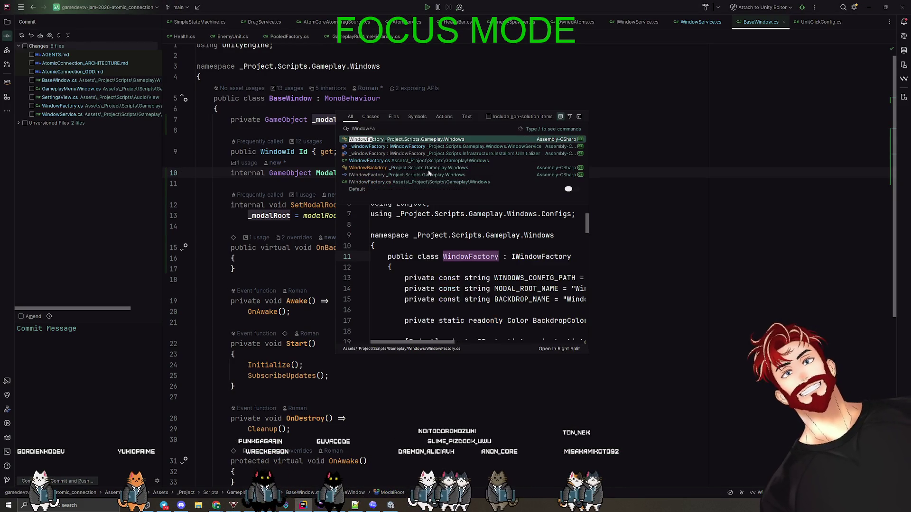
key("Return")
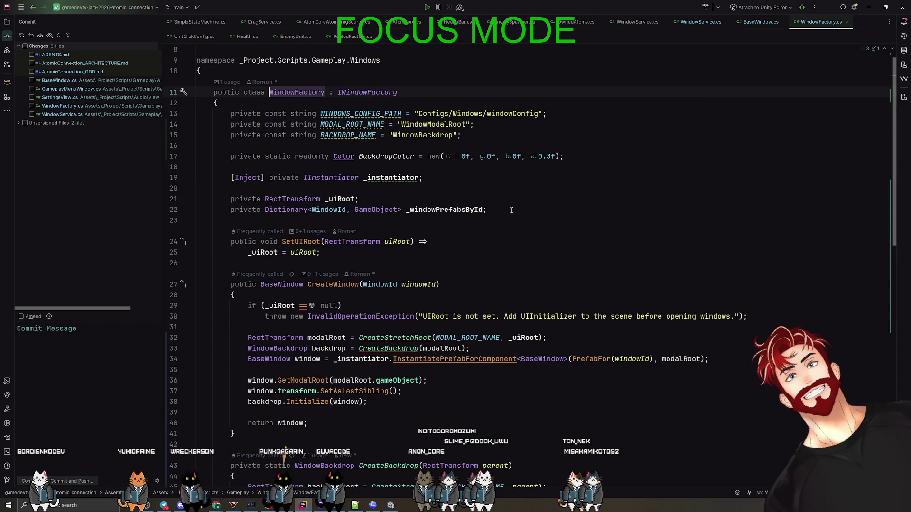
scroll(501, 219, "down", 2)
scroll(384, 234, "down", 10)
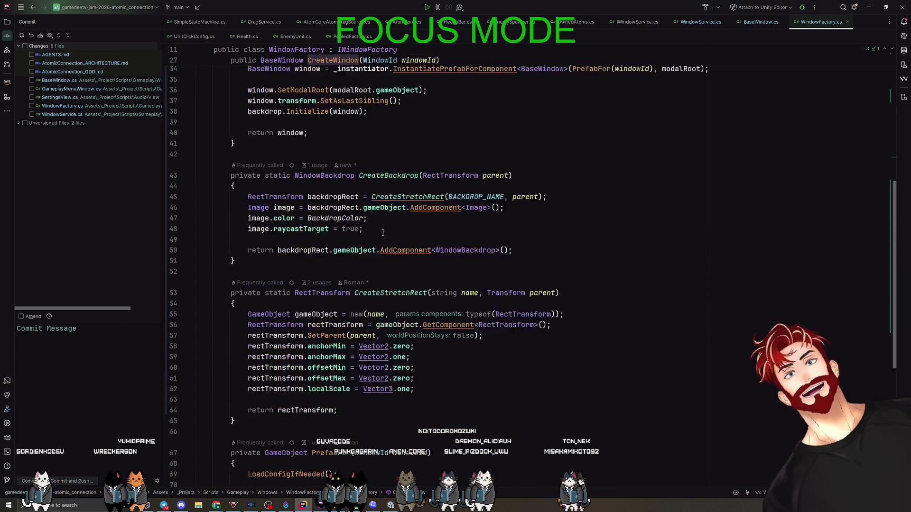
scroll(383, 234, "up", 8)
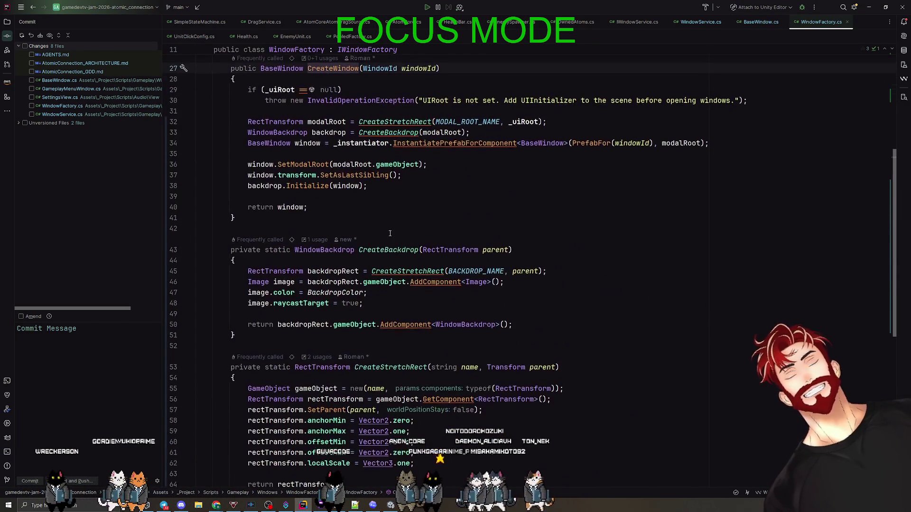
left_click(328, 184)
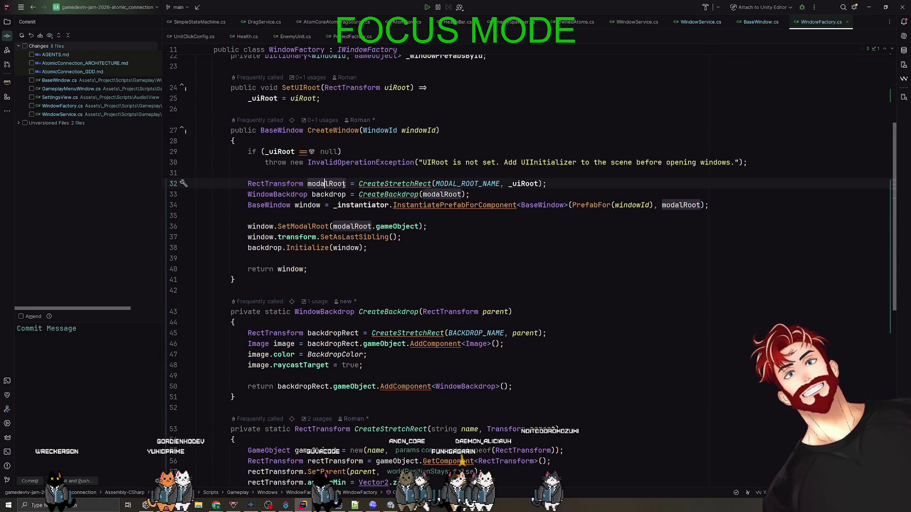
left_click(380, 184)
left_click(376, 194)
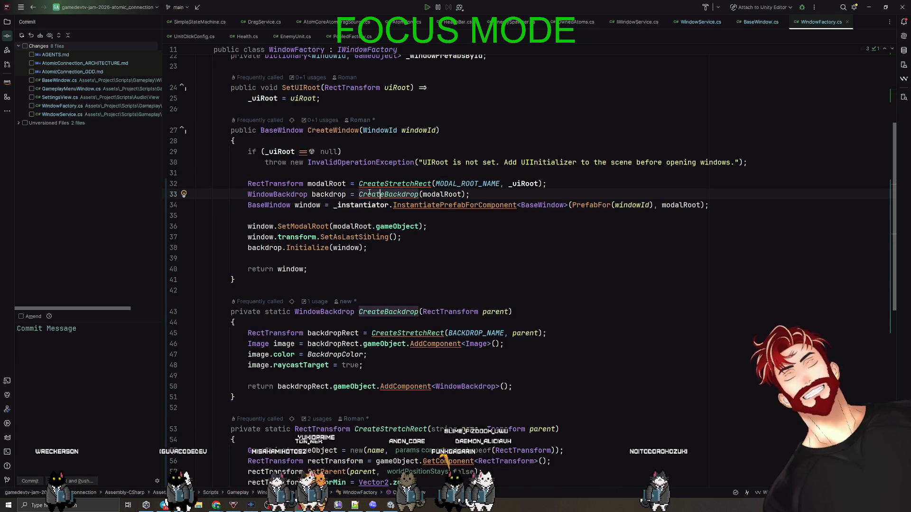
left_click(454, 195)
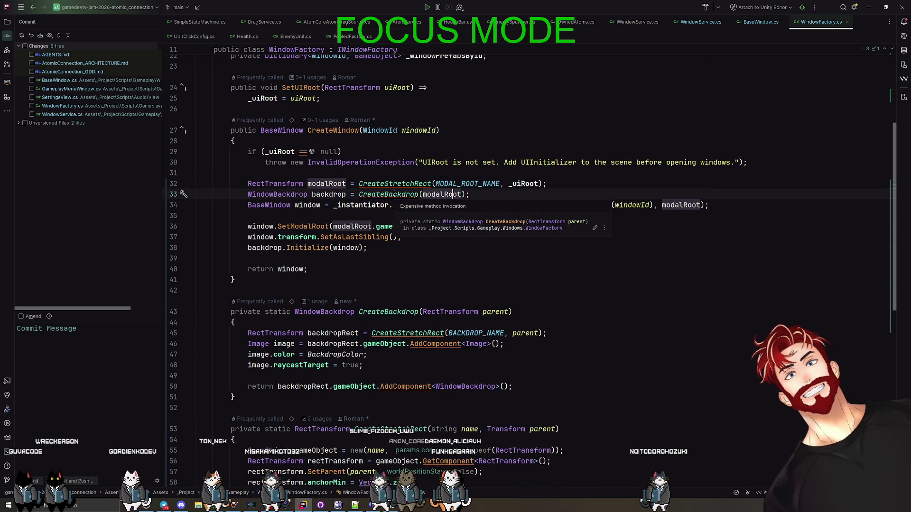
left_click(394, 194)
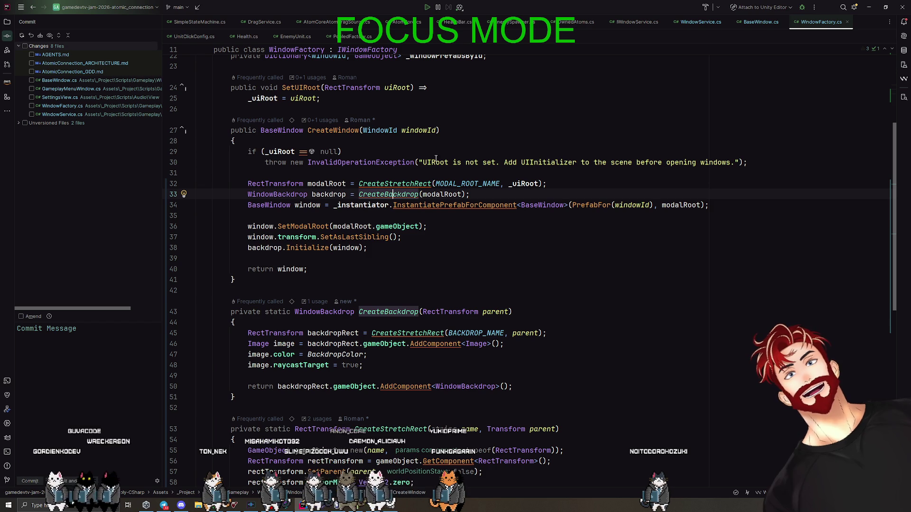
left_click_drag(470, 195, 249, 195)
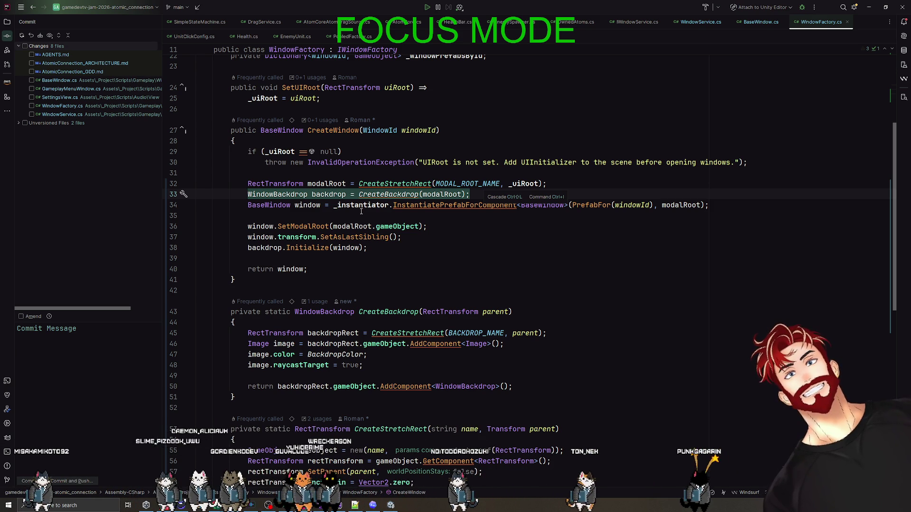
left_click(313, 205)
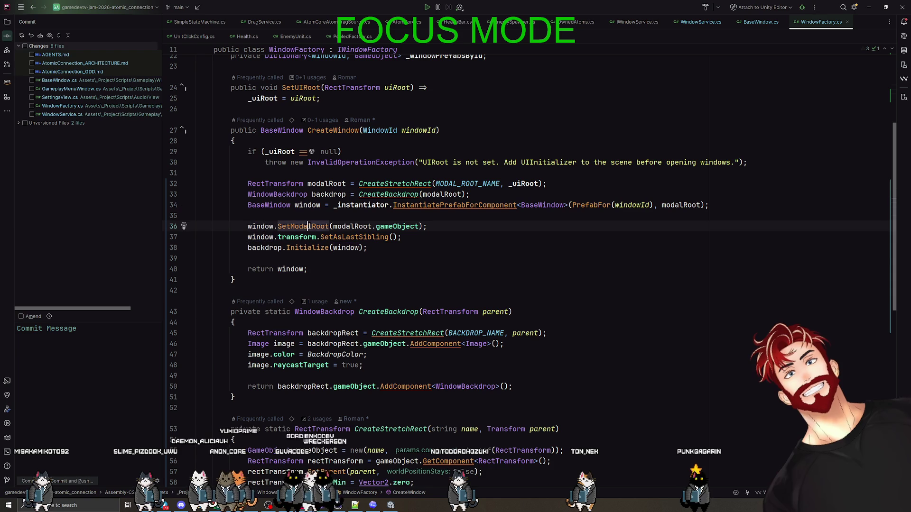
Step: Review the CreateStretchRect definition, then expand Unversioned Files to show WindowBackdrop.cs
left_click(306, 260)
scroll(307, 260, "down", 5)
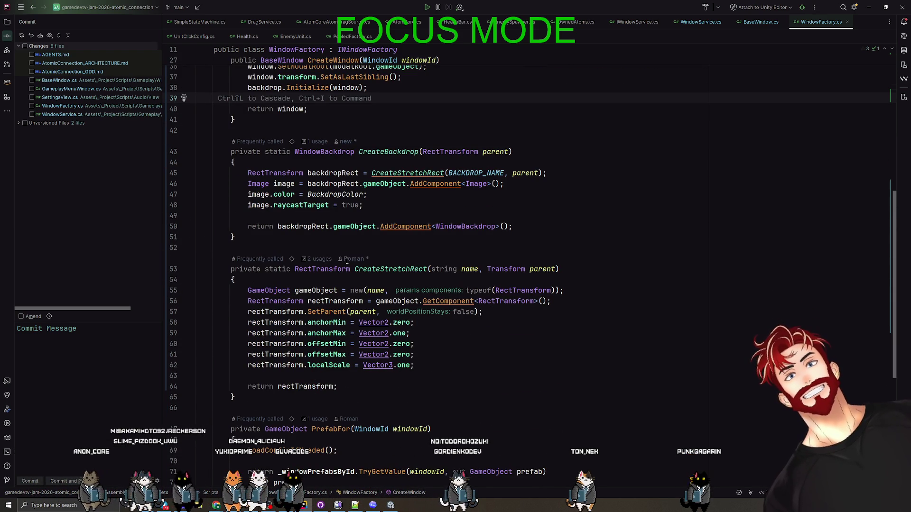
scroll(388, 156, "down", 2)
left_click(377, 205)
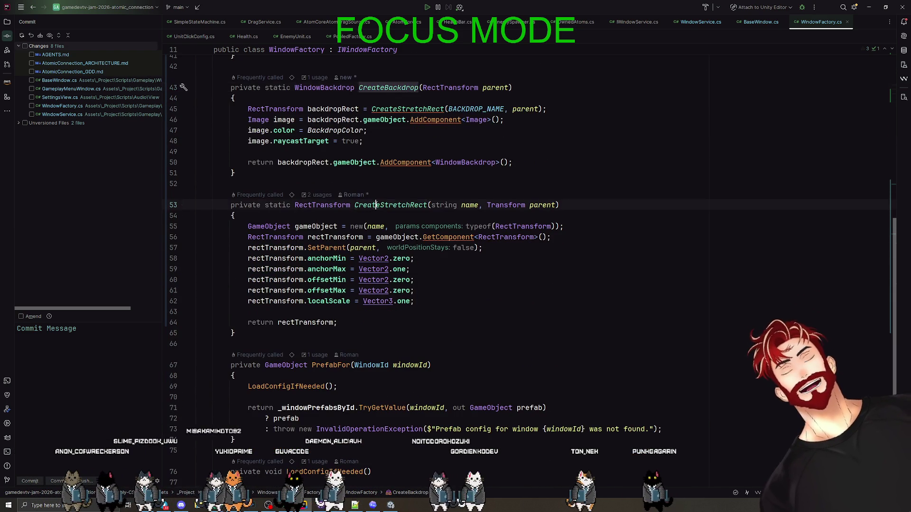
scroll(418, 276, "down", 5)
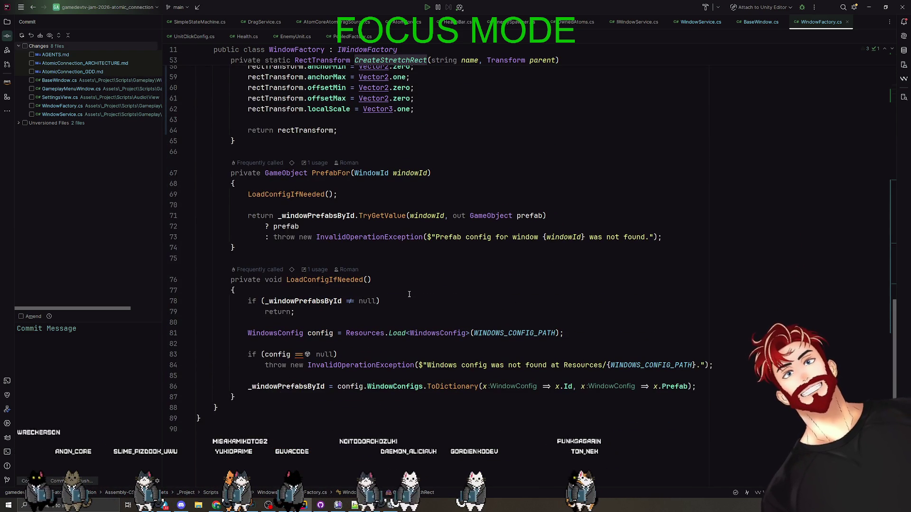
scroll(409, 294, "up", 5)
scroll(409, 295, "up", 13)
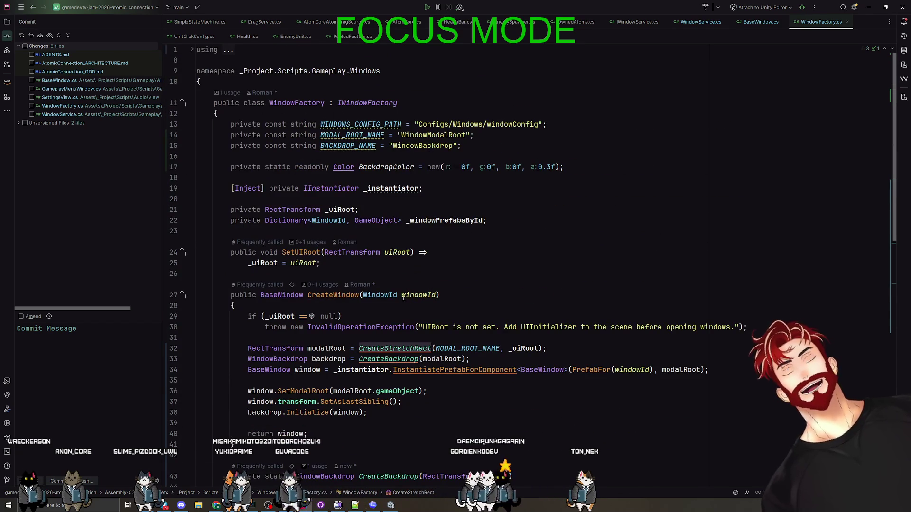
left_click(18, 123)
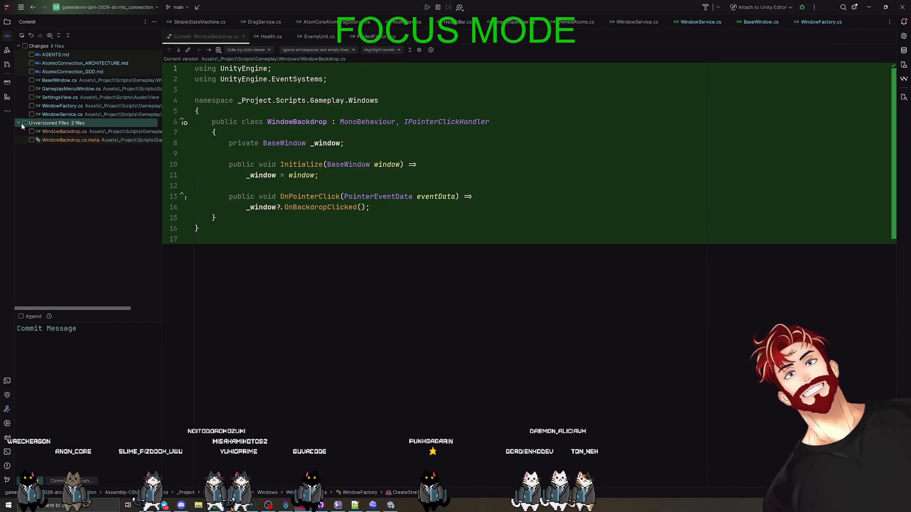
Step: Add the unversioned WindowBackdrop files to VCS and select all 10 changes
right_click(53, 125)
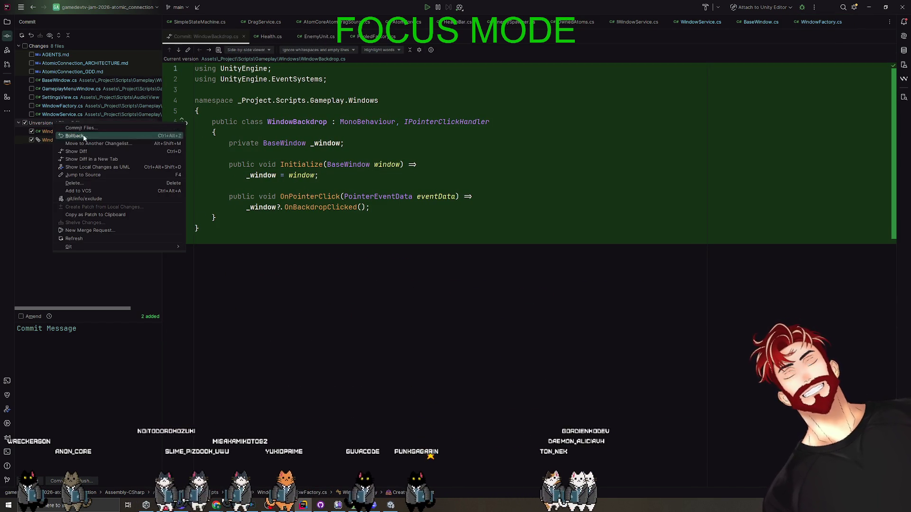
left_click(86, 192)
left_click(25, 47)
type("multiple windows")
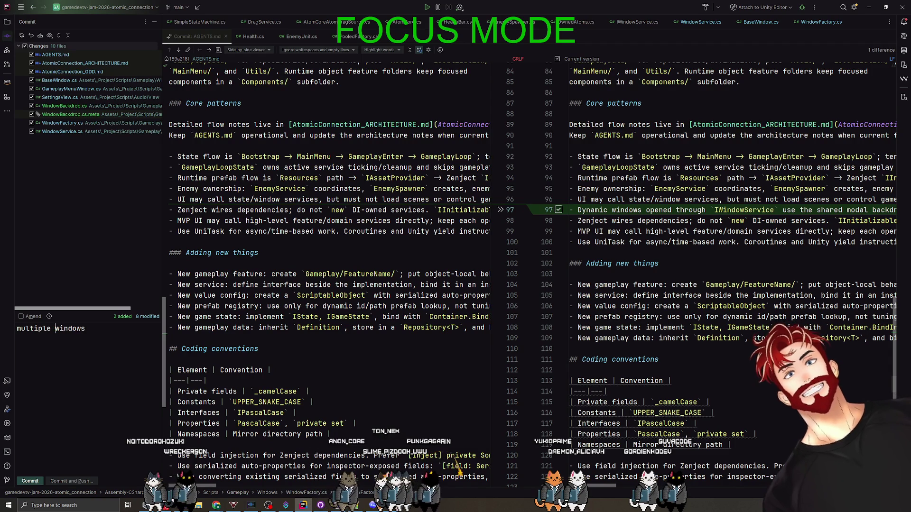
Step: Commit and push the changes as 'multiple windows ui bugfix + backdrop added', then minimize Rider
type(" ui bugfix")
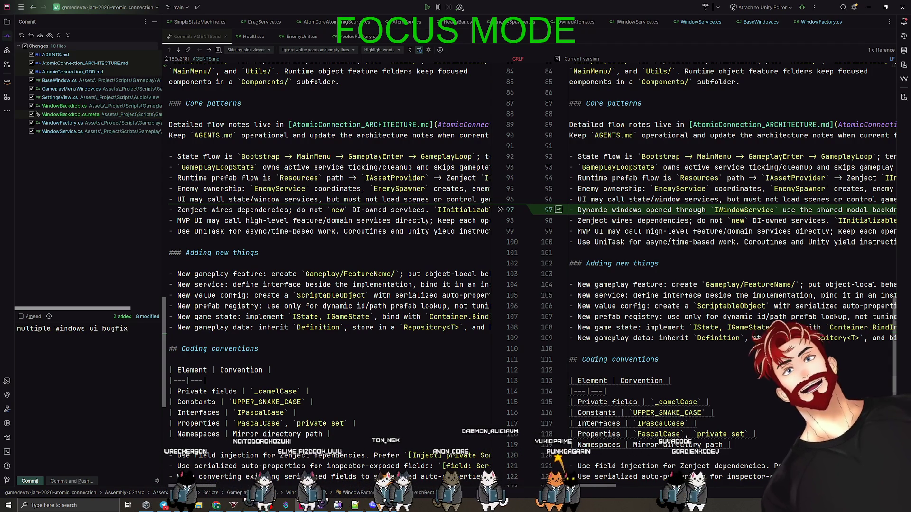
type(" + backdrop added")
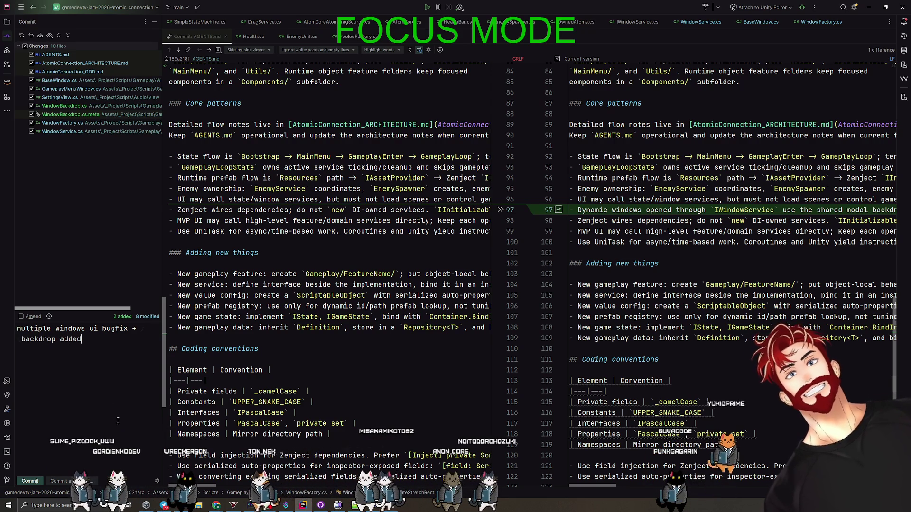
key("ctrl+Return")
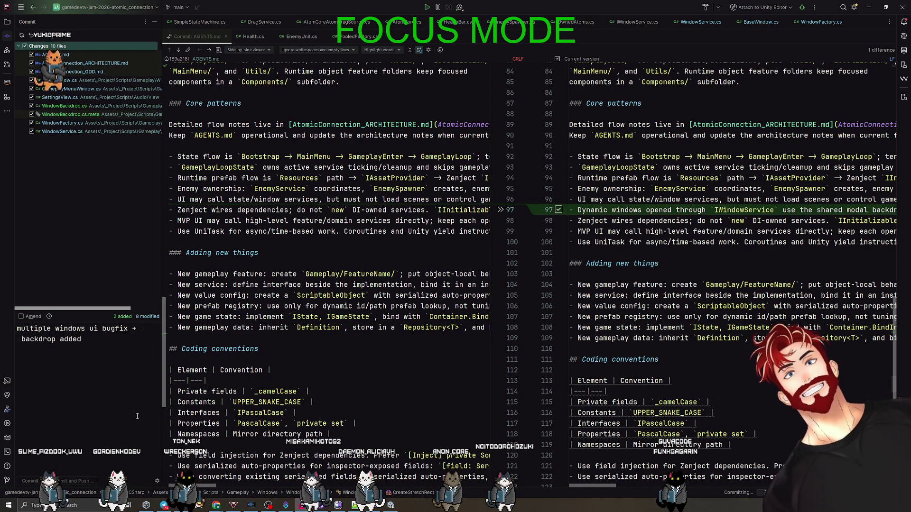
key("Return")
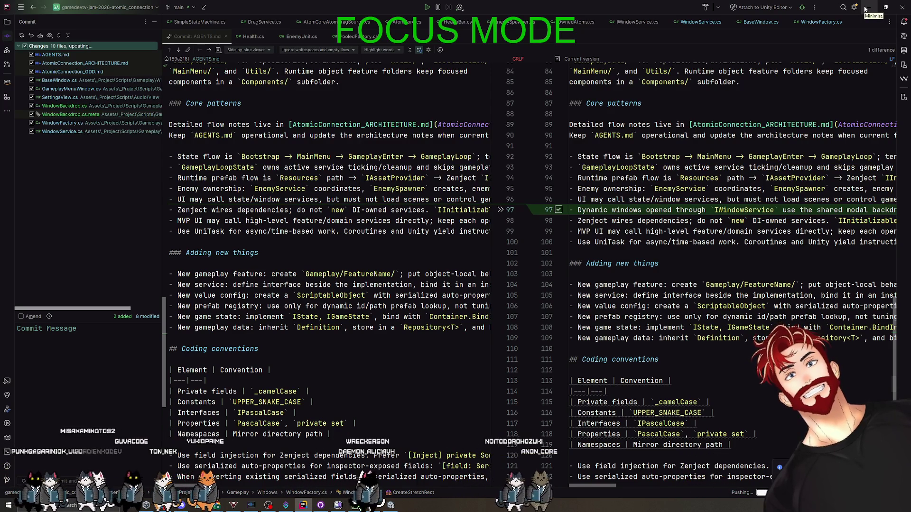
left_click(865, 9)
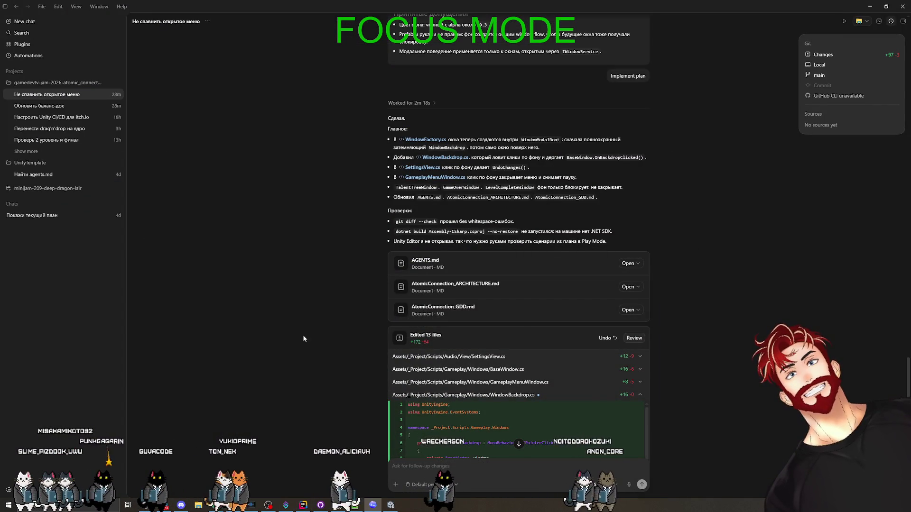
Step: Search Unity's Project window for 'back', clear the search, and return to Rider
left_click(390, 505)
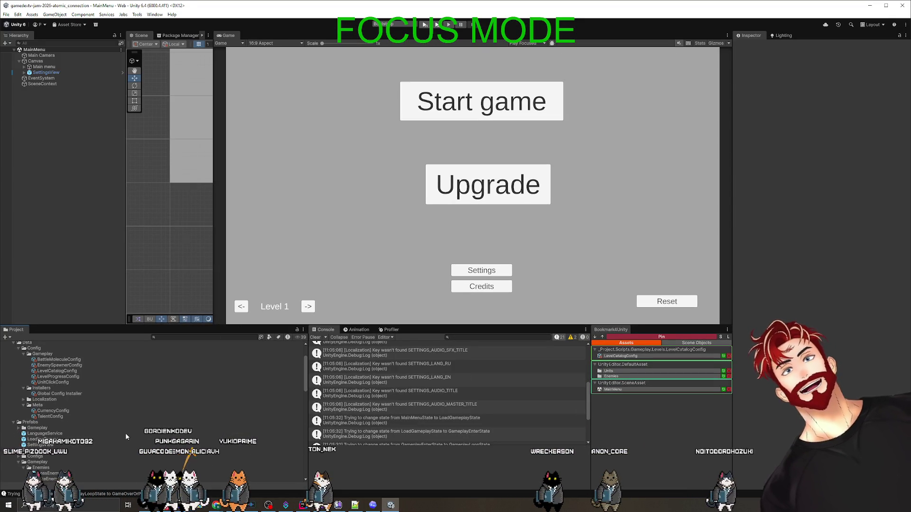
scroll(100, 428, "down", 2)
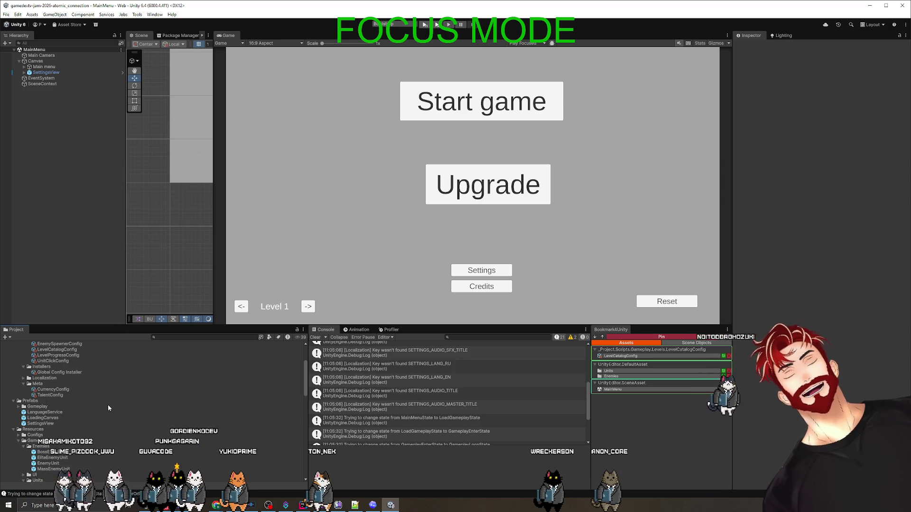
scroll(88, 397, "up", 5)
left_click(168, 337)
type("back")
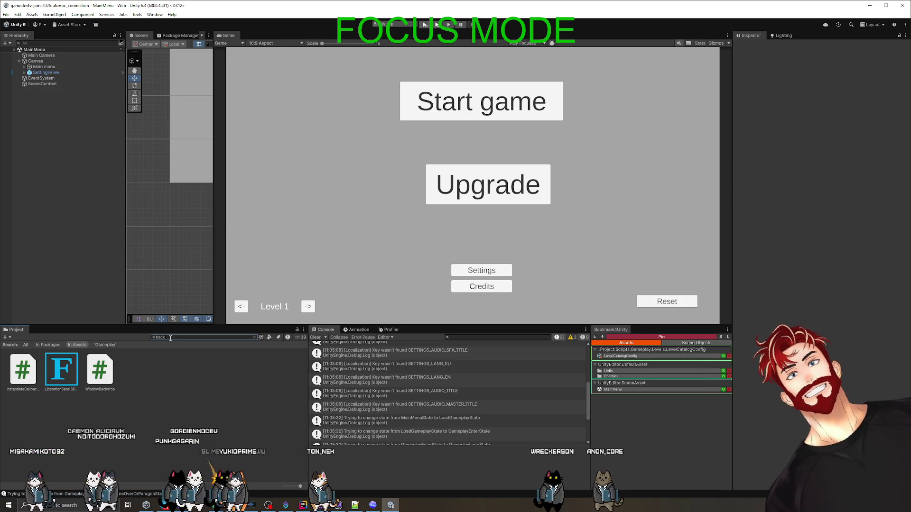
key("BackSpace")
key("BackSpace")
key("BackSpace")
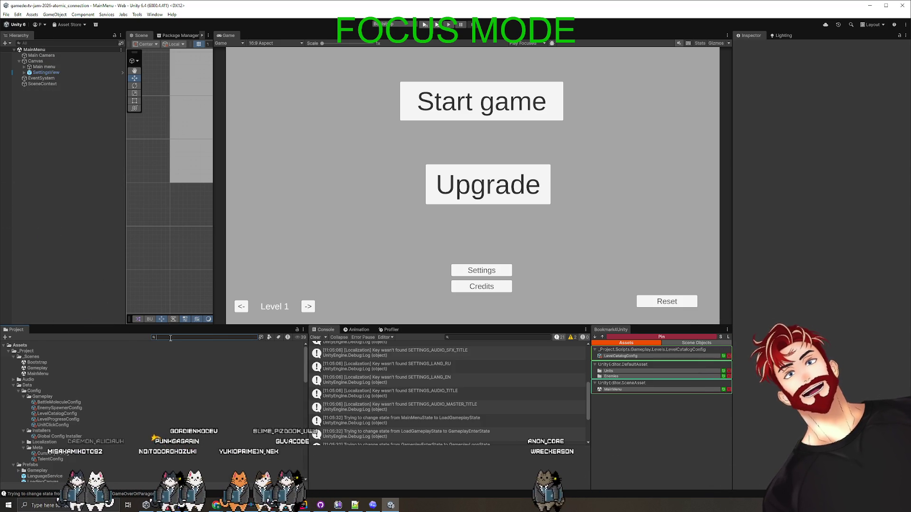
key("alt+Tab")
key("Tab")
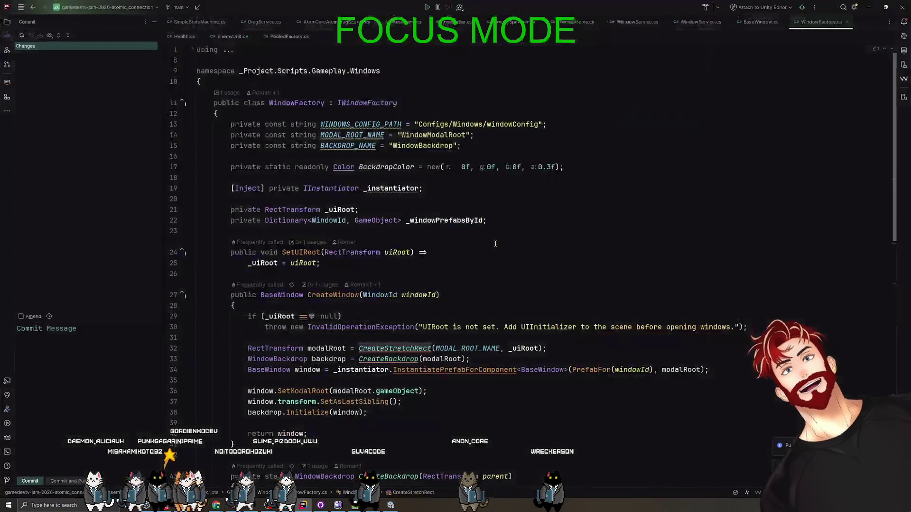
Step: Inspect CreateBackdrop's backdropRect and CreateStretchRect lines in WindowFactory.cs, then switch to Codex
scroll(396, 308, "down", 5)
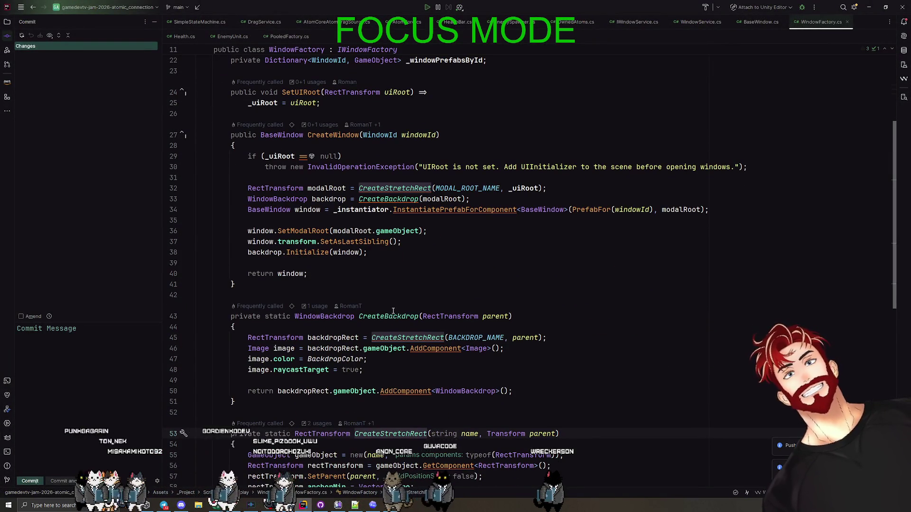
left_click(393, 317)
left_click(328, 337)
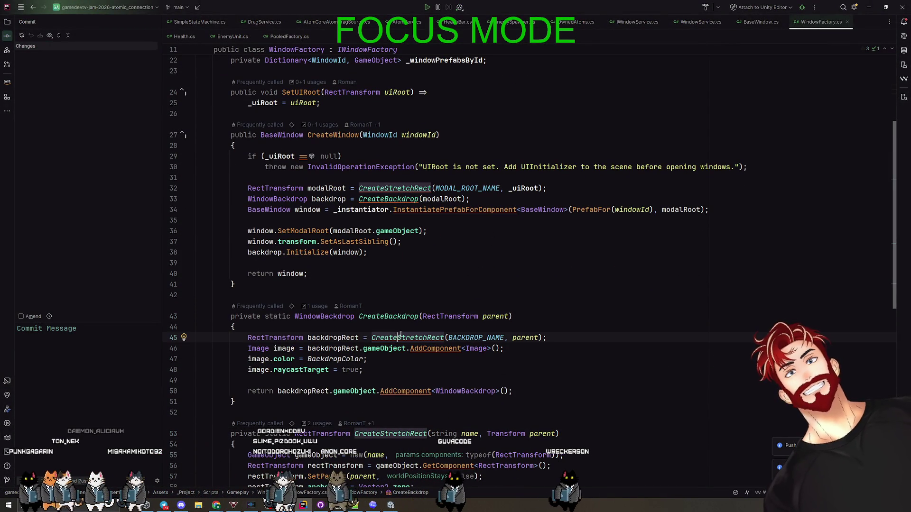
left_click(329, 349)
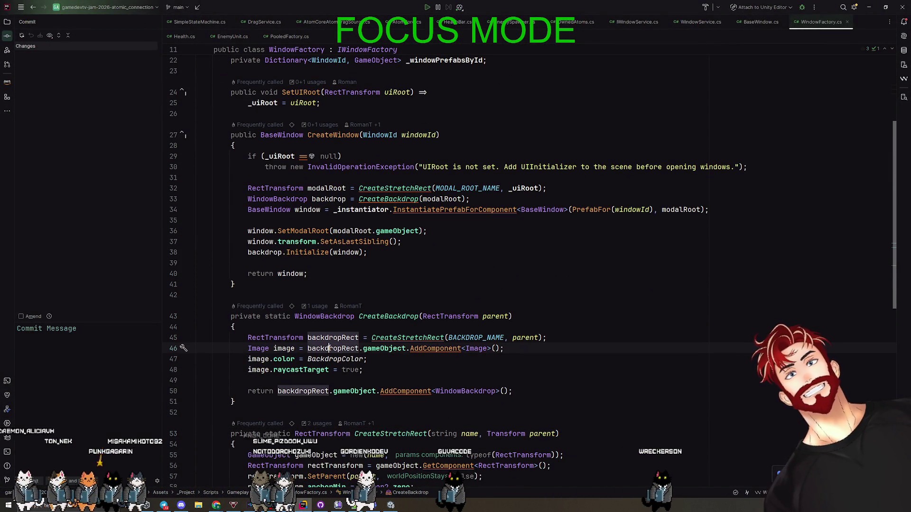
left_click(407, 338)
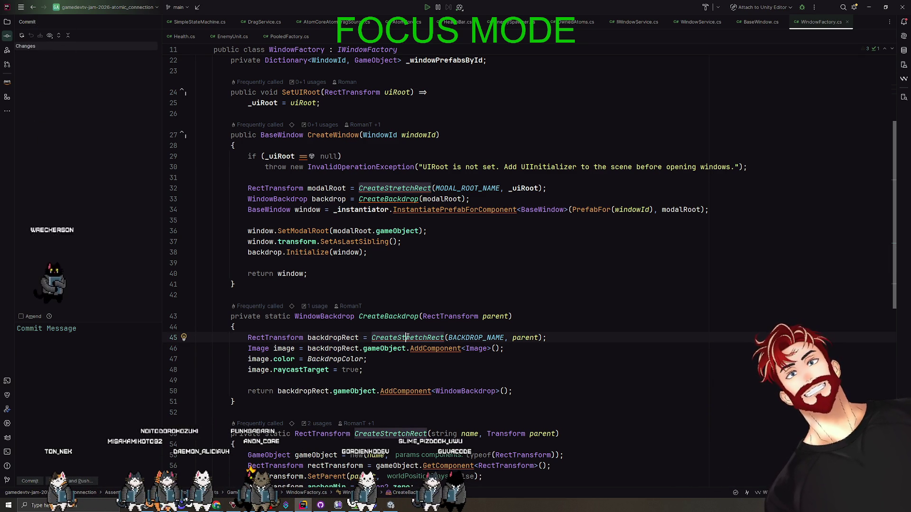
scroll(407, 337, "down", 1)
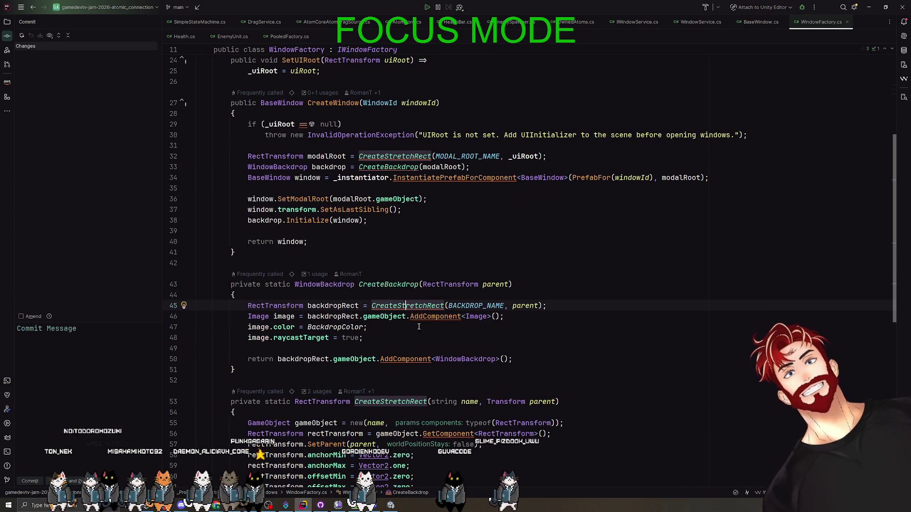
key("alt+Tab")
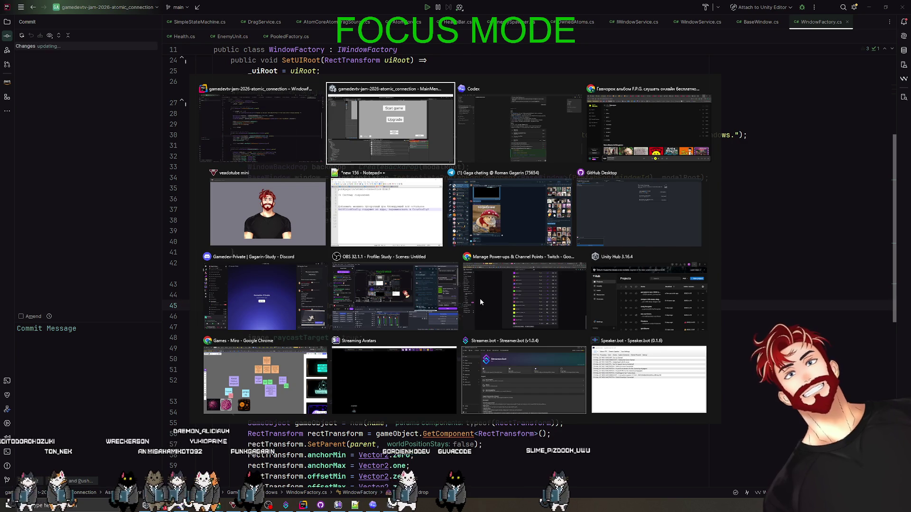
key("alt+Tab")
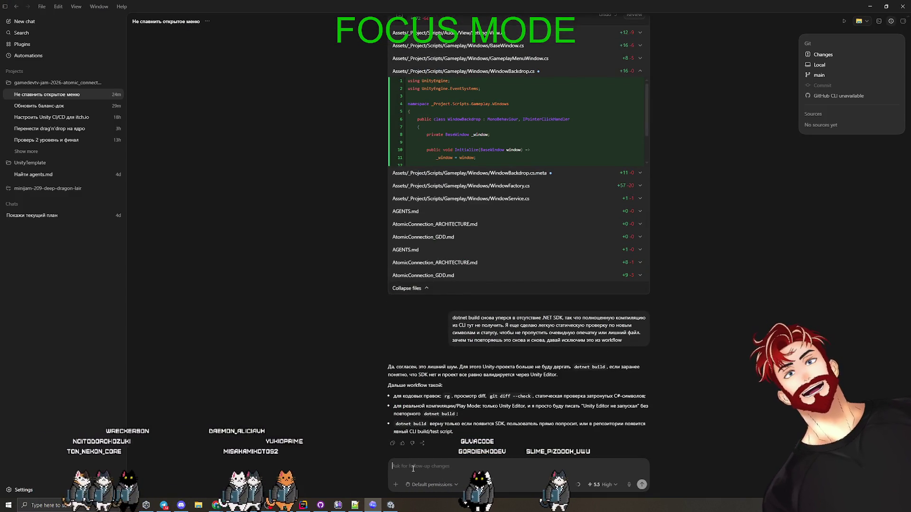
Step: Ask Codex where to change the backdrop's alpha, then open WindowFactory.cs at line 17's BackdropColor
type("tckb")
key("BackSpace")
key("BackSpace")
key("BackSpace")
type("Е")
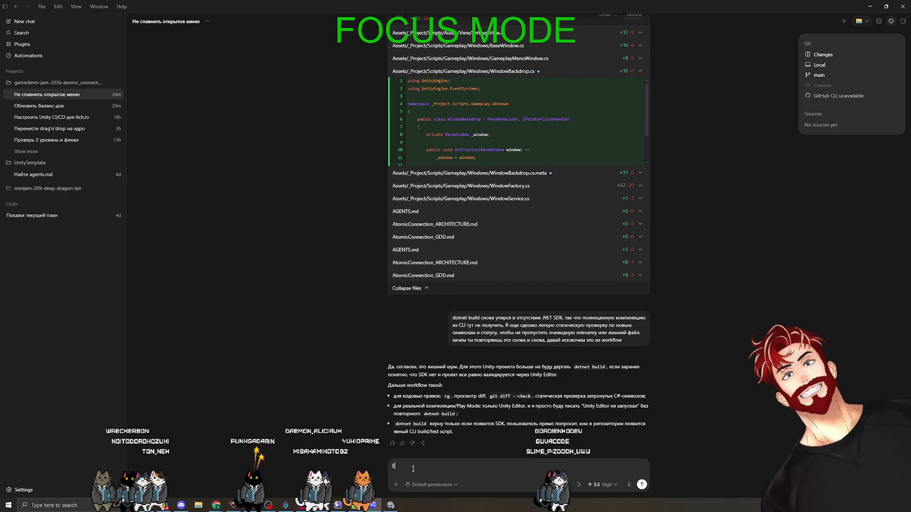
type("сли я хочу поиграт")
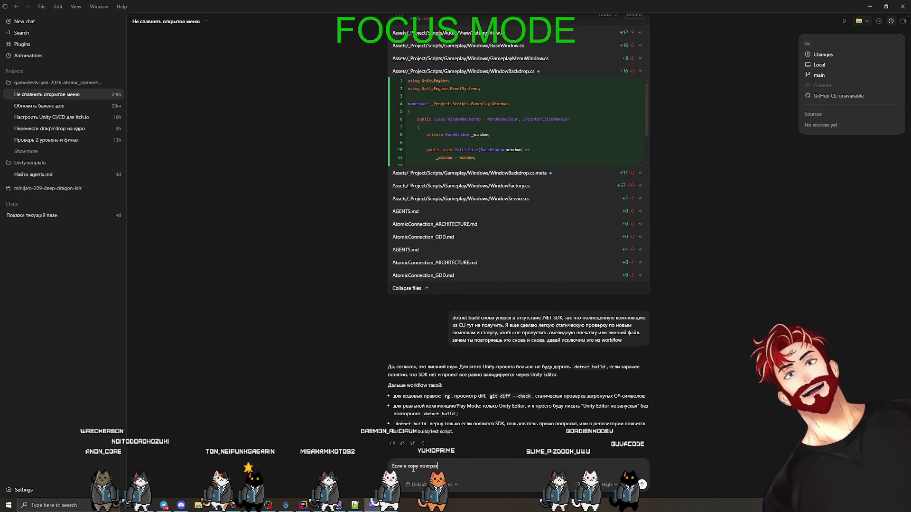
type("ь с альфо")
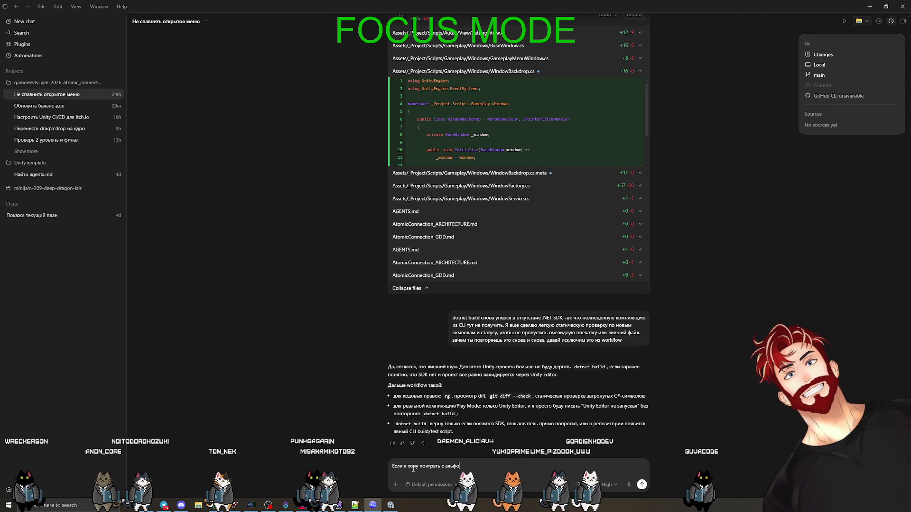
type("й это ф")
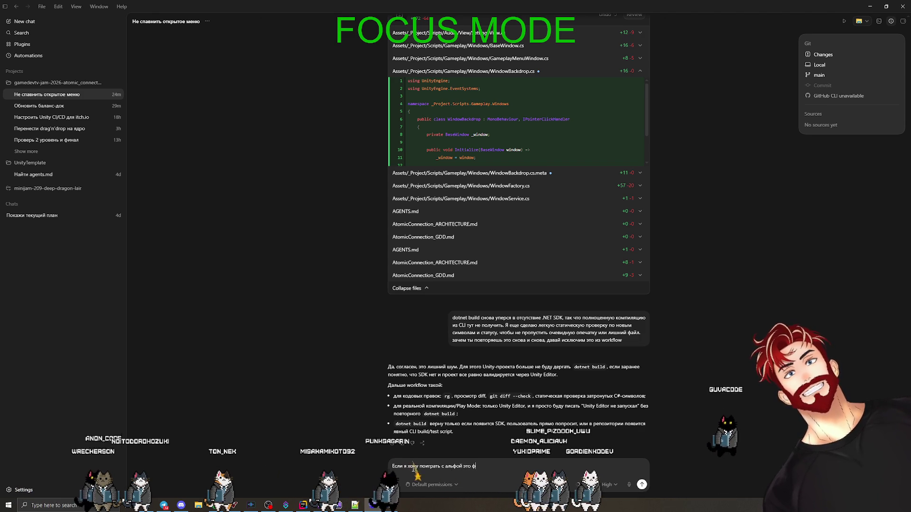
type("она, где мне это менять?")
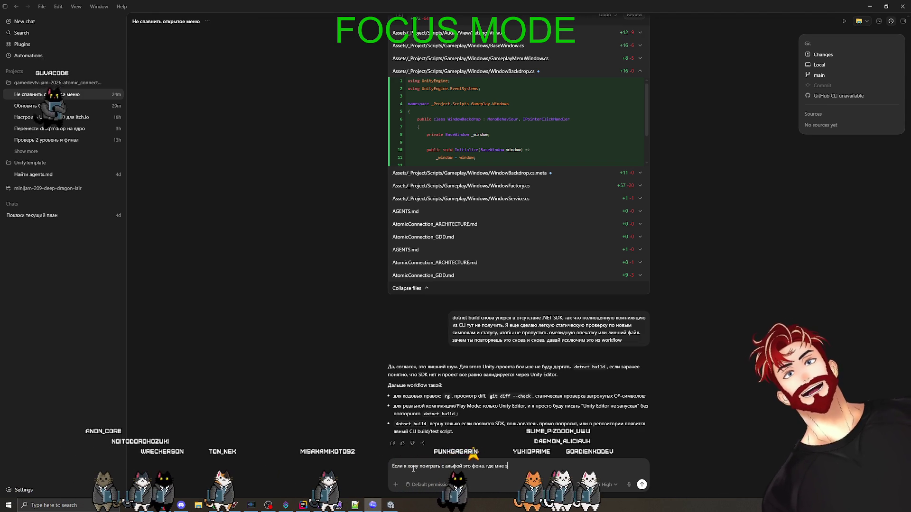
key("Return")
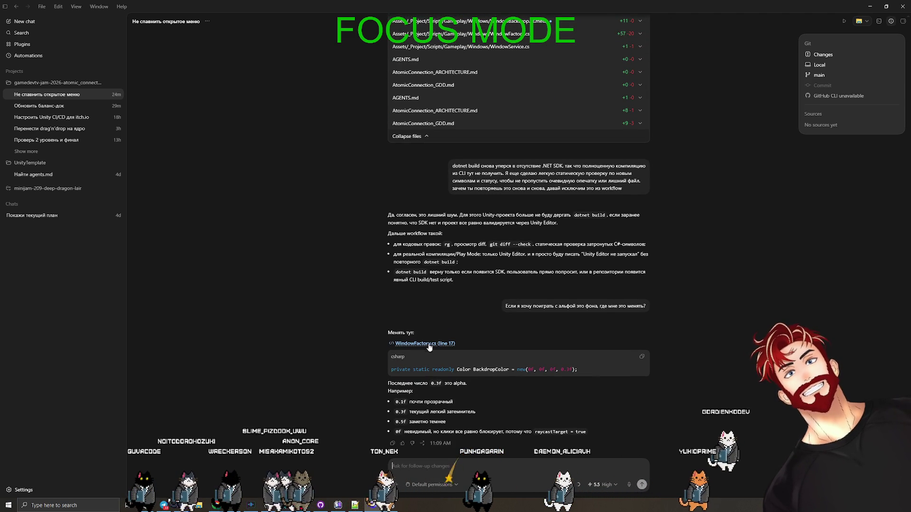
left_click(424, 343)
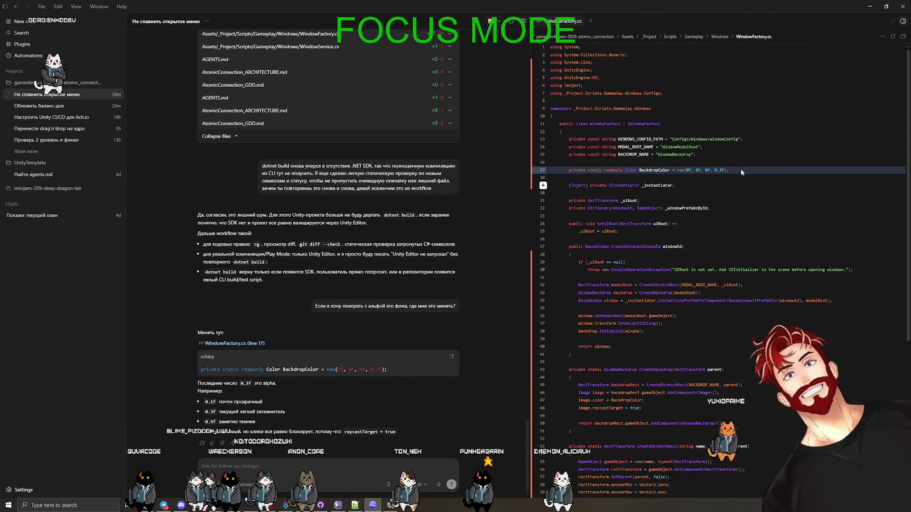
Step: Ask Codex why the backdrop is built in code instead of as a prefab, and review its explanation
left_click(903, 22)
type("a почему мы это")
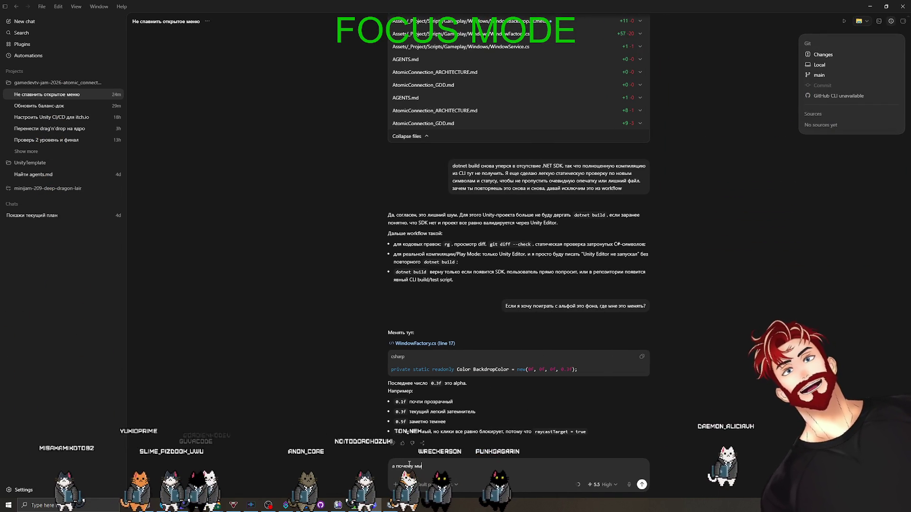
type("е сделали?")
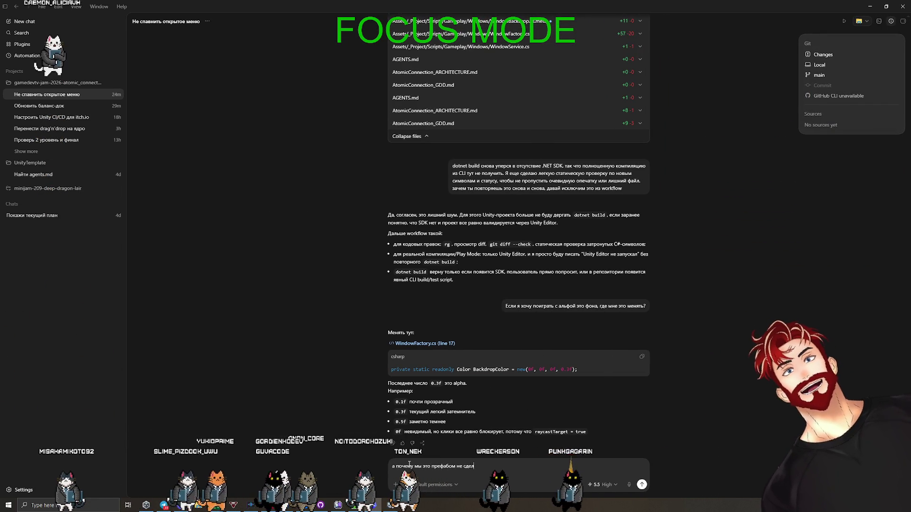
key("Return")
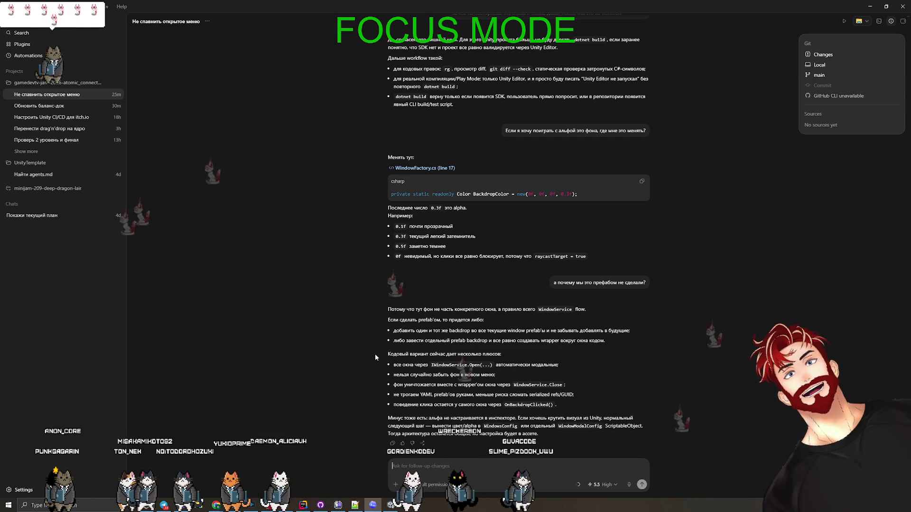
left_click_drag(608, 340, 381, 342)
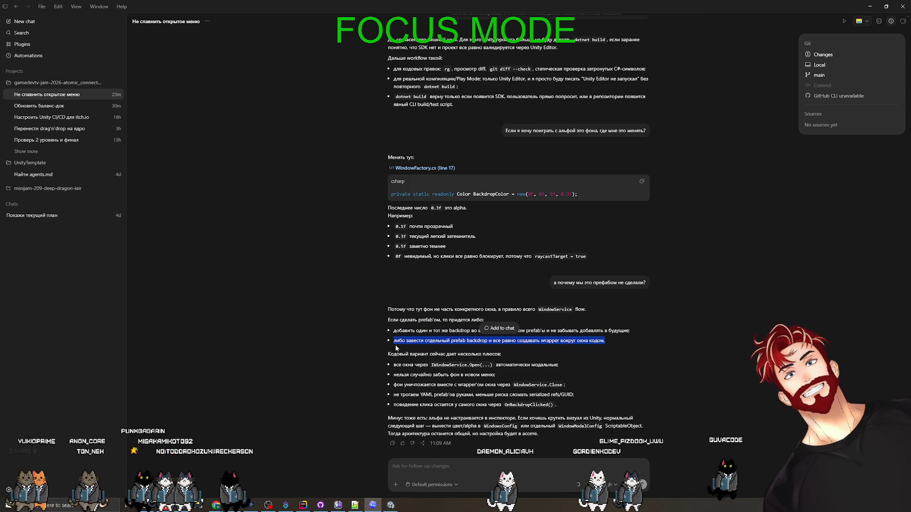
left_click(510, 356)
left_click(419, 465)
type("в общем я хочу менять настройку из эдитора. все")
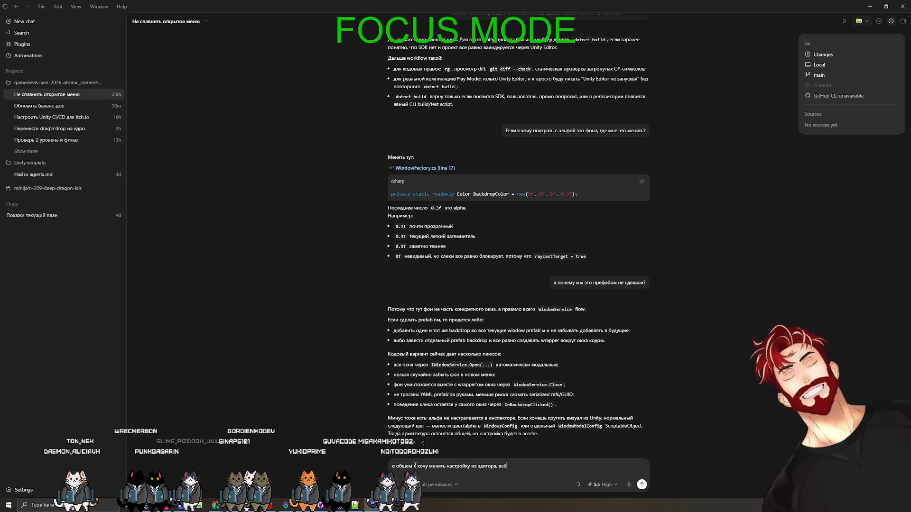
Step: Ask Codex to make the backdrop setting convenient to edit in the editor, then return to Unity
type("что мы делаем должно быть удобно для человека")
key("Return")
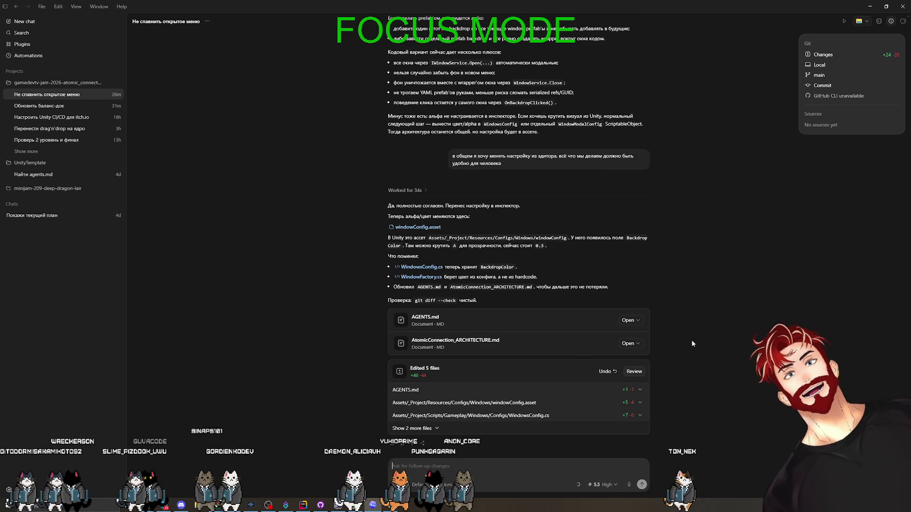
key("alt+Tab")
key("Tab")
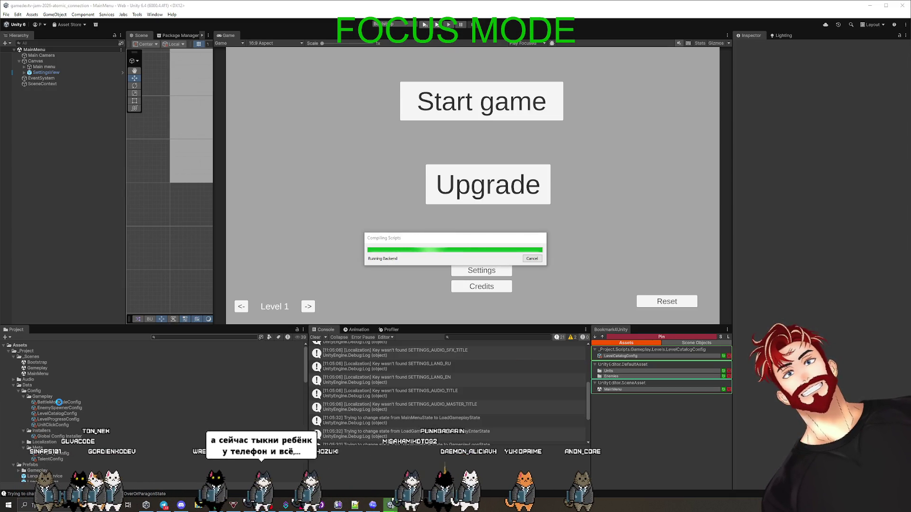
Step: Find the windowConfig asset and raise its Backdrop Color alpha from 76 to 136
left_click(169, 336)
type("Цштвщ")
key("BackSpace")
key("BackSpace")
key("BackSpace")
type("WindowConfi")
key("Down")
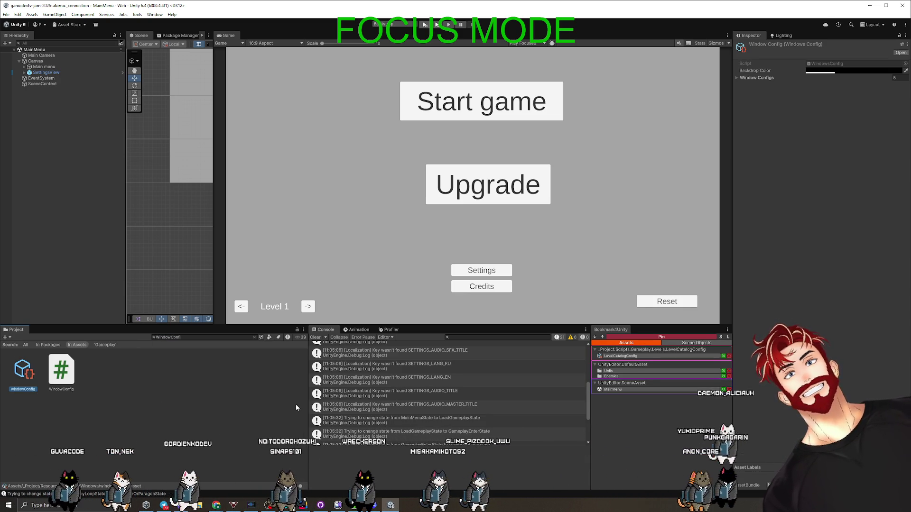
left_click(850, 70)
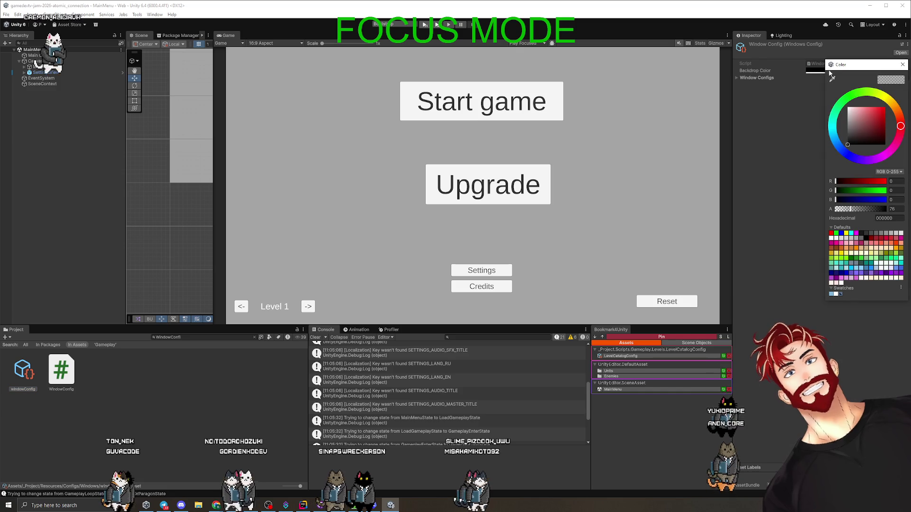
left_click(863, 210)
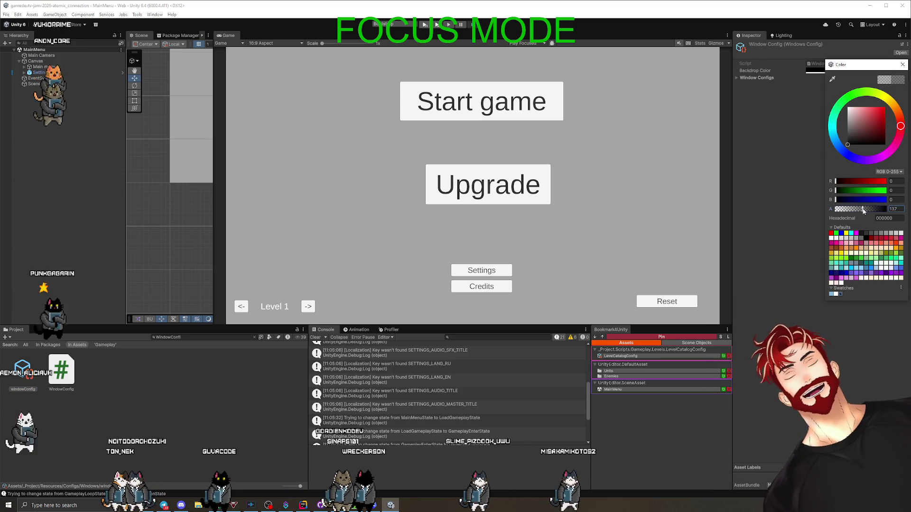
left_click(794, 164)
Step: Expand Window Configs and inspect Elements 0–4 with their window ids and prefabs
left_click(736, 78)
left_click(754, 86)
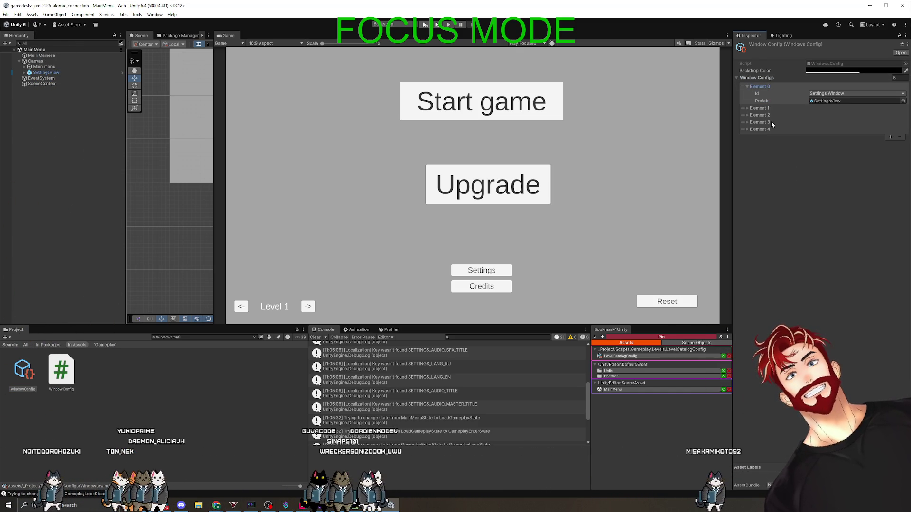
left_click(755, 109)
left_click(757, 130)
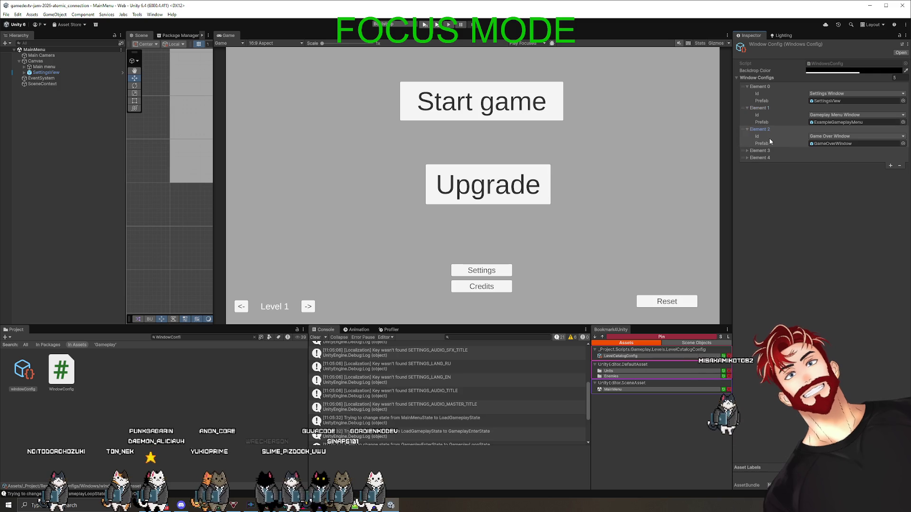
left_click(764, 151)
left_click(760, 172)
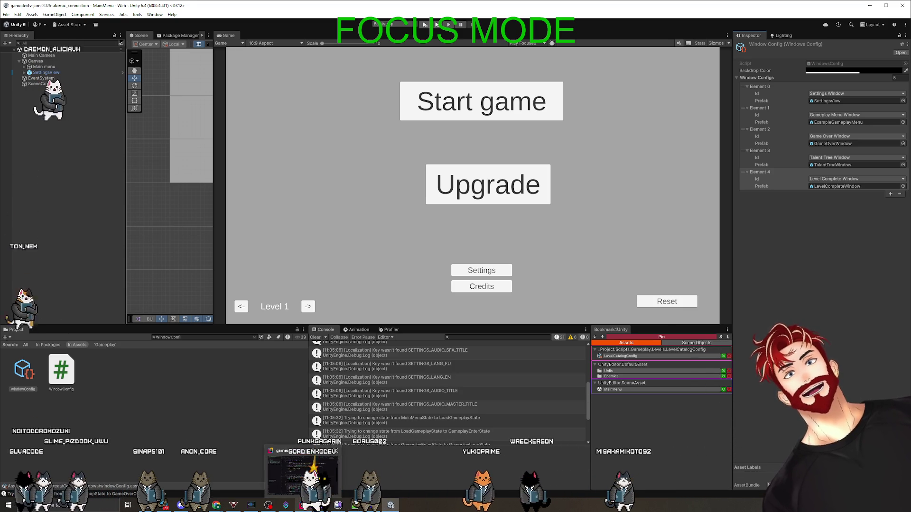
Step: Bring Codex to the front and scroll to the list of five edited files, including WindowFactory.cs
mouse_move(315, 505)
left_click(317, 472)
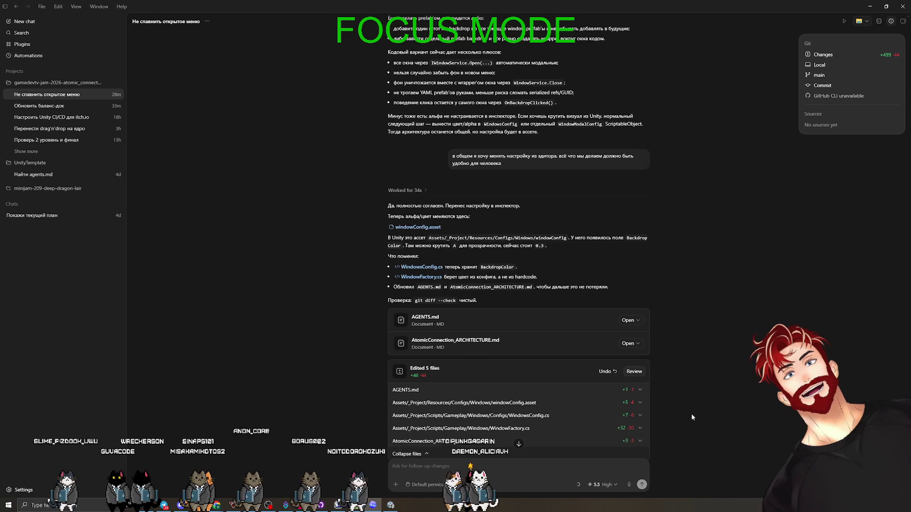
scroll(690, 417, "down", 1)
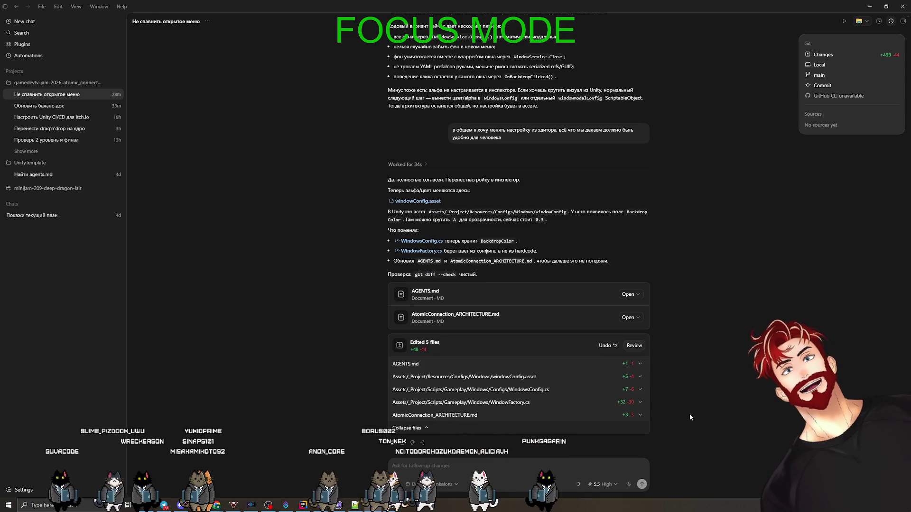